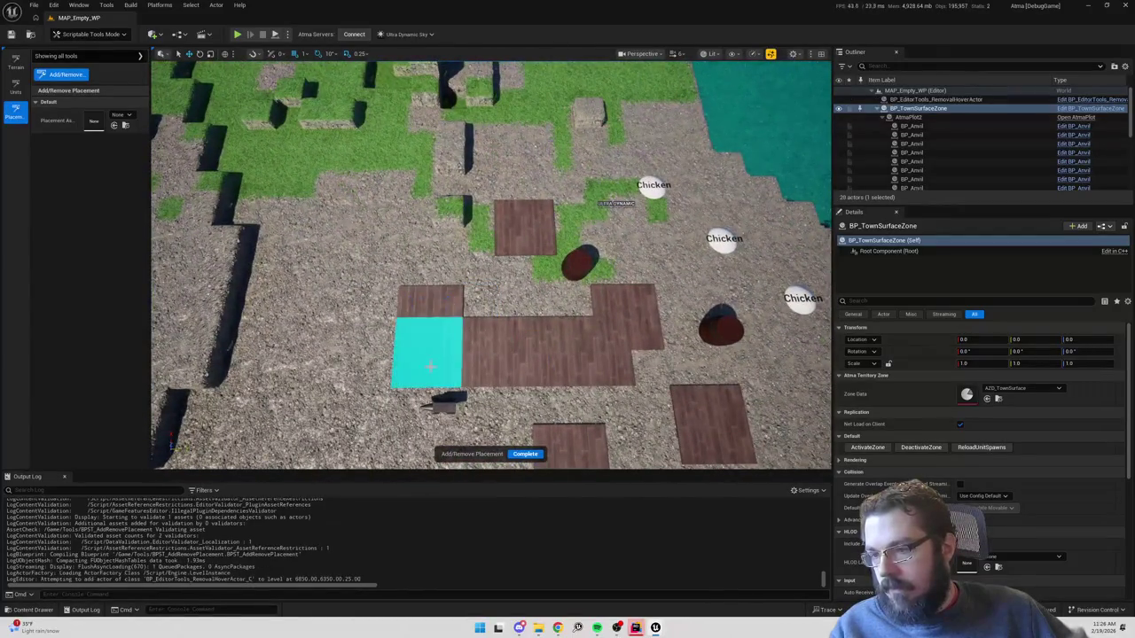
Remove five wooden plank floor tiles from the town zone.
{"action": "scroll", "coordinate": [530, 356], "scroll_direction": "down", "scroll_amount": 5}
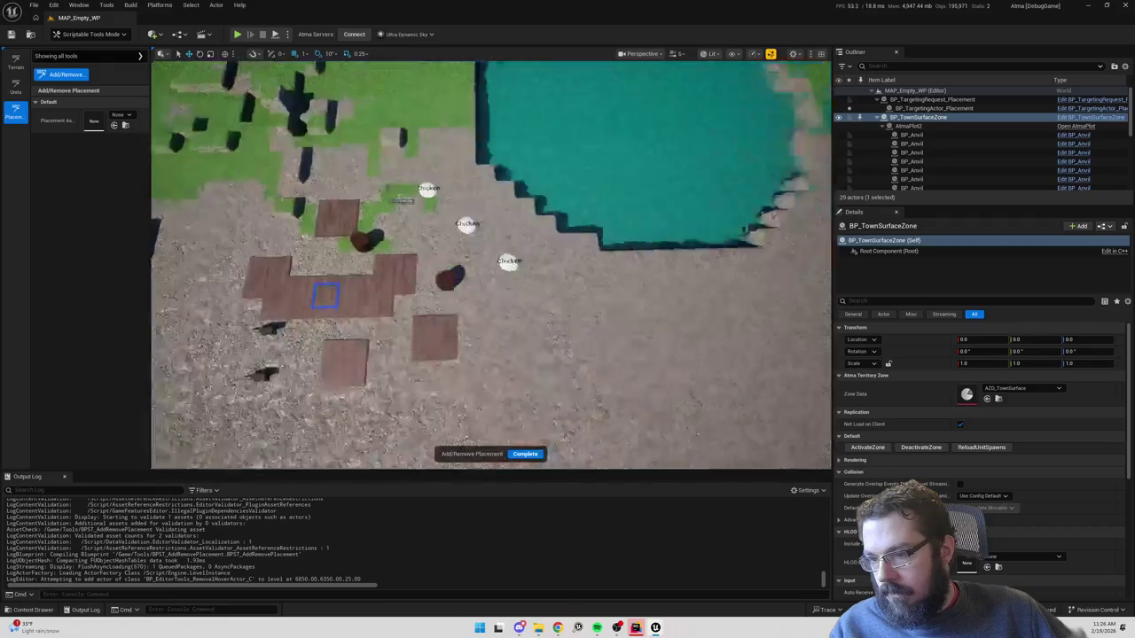
{"action": "left_click", "coordinate": [501, 354]}
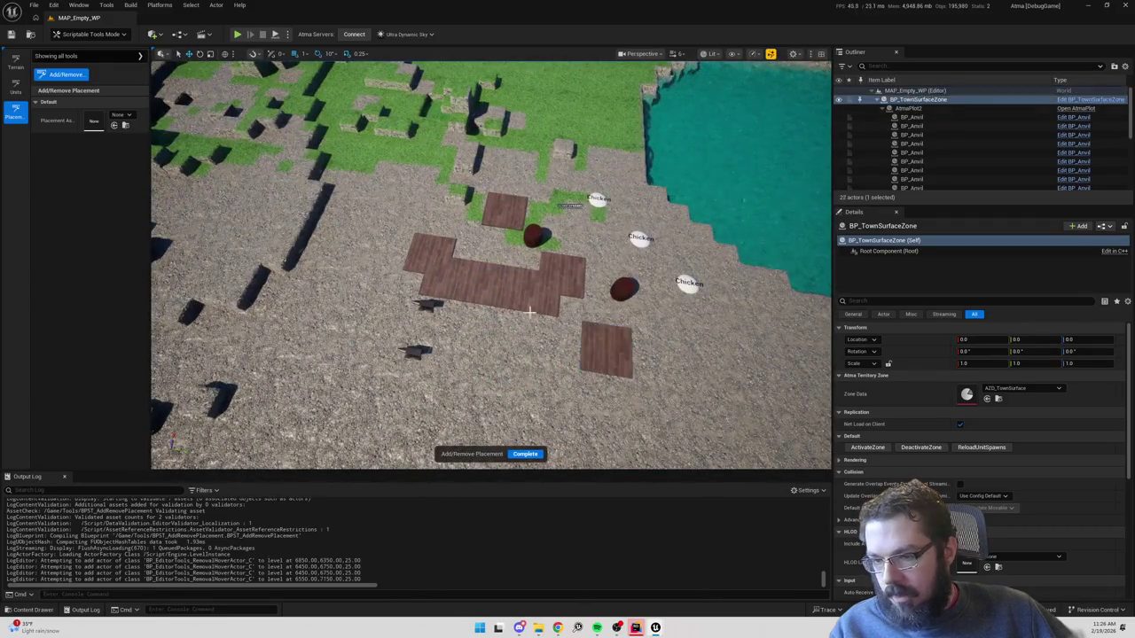
{"action": "left_click", "coordinate": [506, 291]}
{"action": "left_click", "coordinate": [541, 286]}
{"action": "left_click", "coordinate": [607, 348]}
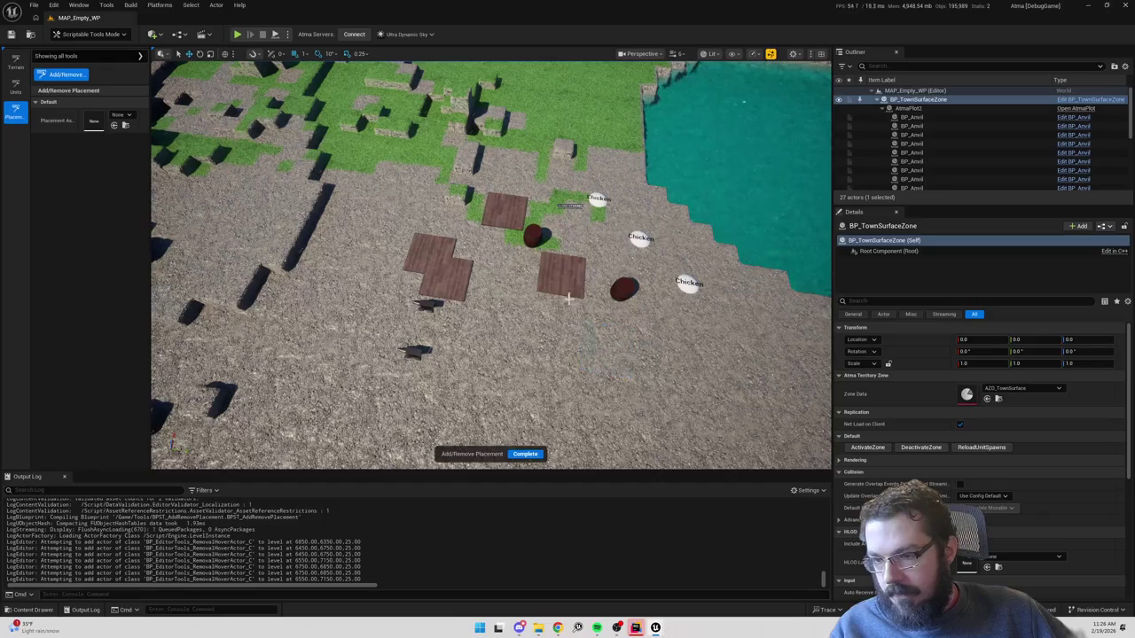
{"action": "left_click", "coordinate": [432, 256]}
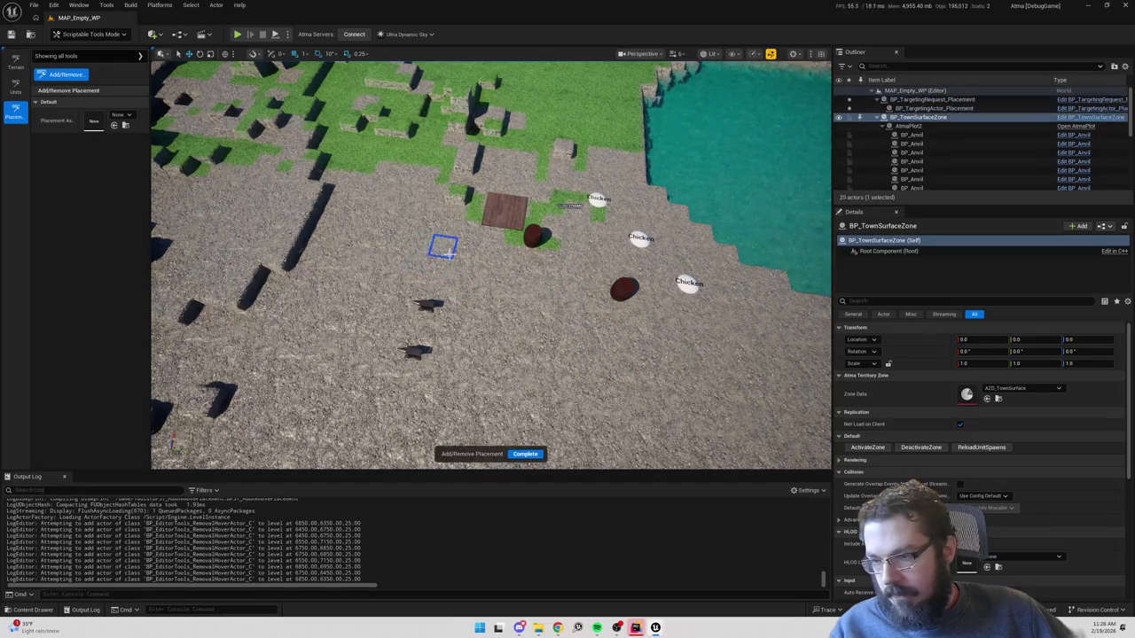
Reload the town zone with DeactivateZone then ActivateZone, and switch to the BPST_AddRemovePlacement Blueprint.
{"action": "left_click", "coordinate": [924, 449]}
{"action": "left_click", "coordinate": [881, 448]}
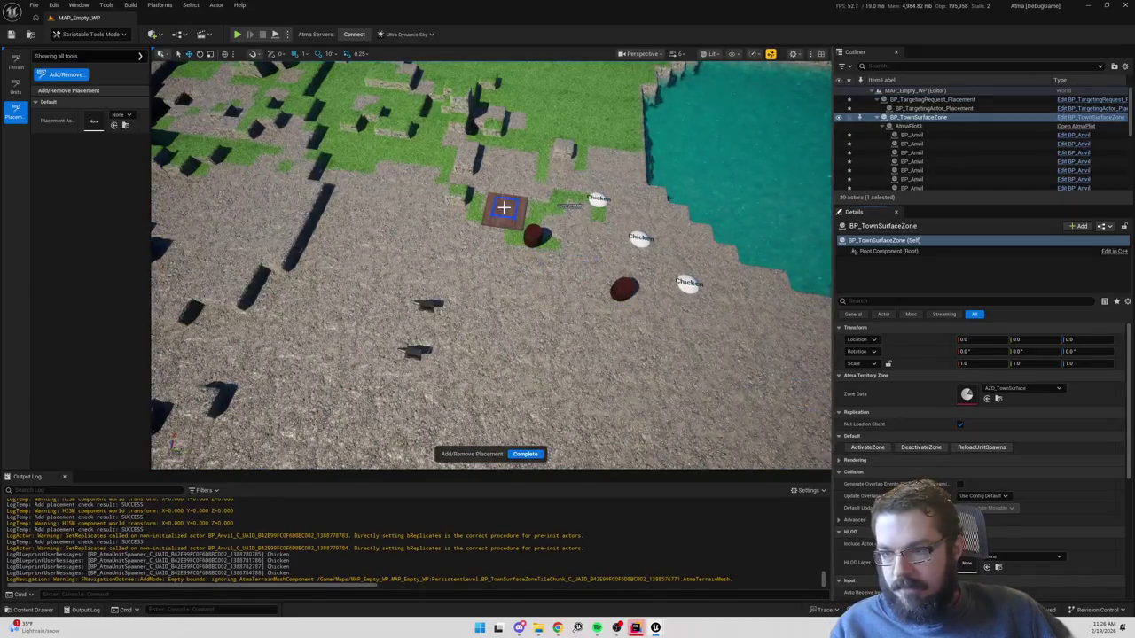
{"action": "mouse_move", "coordinate": [503, 207]}
{"action": "left_mouse_down"}
{"action": "mouse_move", "coordinate": [426, 316]}
{"action": "mouse_move", "coordinate": [514, 218]}
{"action": "left_mouse_up"}
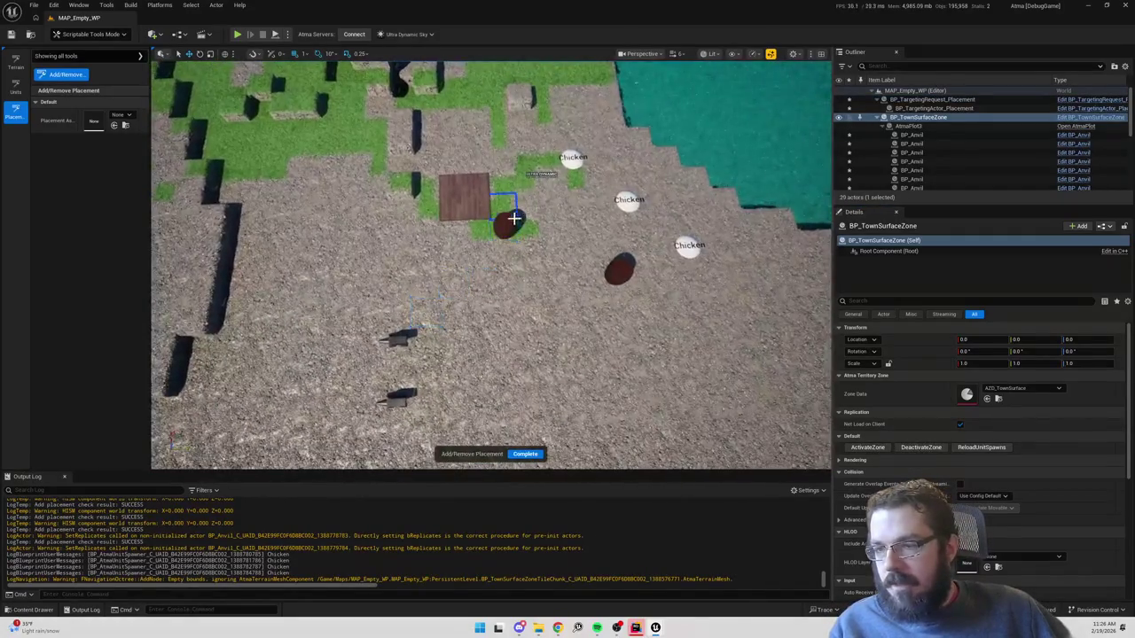
{"action": "scroll", "coordinate": [503, 235], "scroll_direction": "up", "scroll_amount": 5}
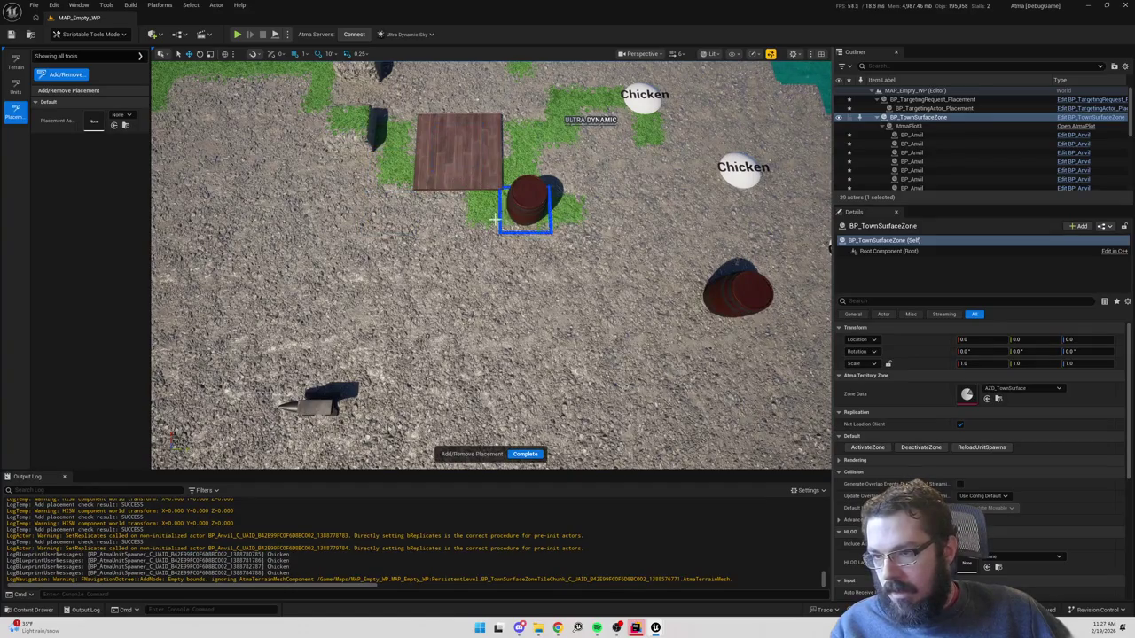
{"action": "scroll", "coordinate": [398, 188], "scroll_direction": "down", "scroll_amount": 5}
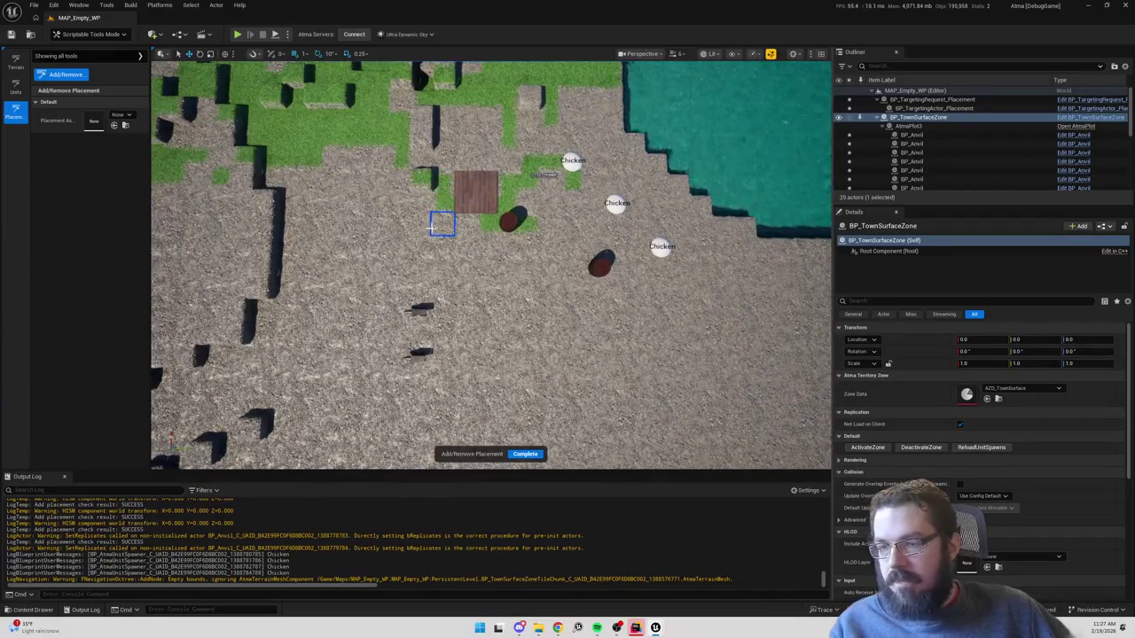
{"action": "key", "text": "alt+Tab"}
{"action": "scroll", "coordinate": [709, 337], "scroll_direction": "down", "scroll_amount": 7}
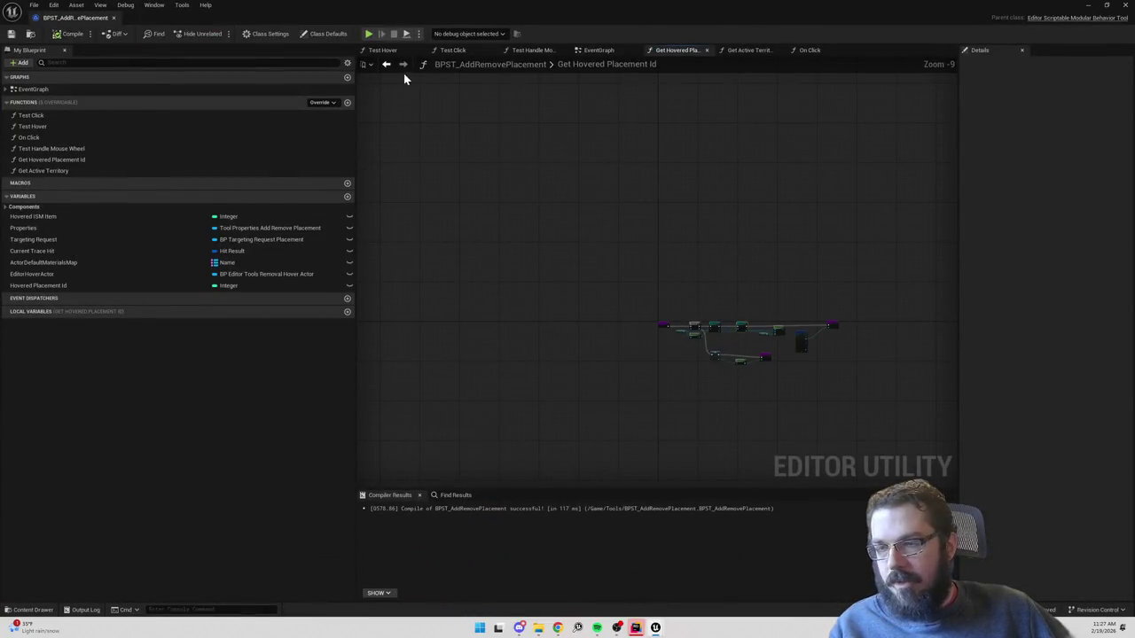
Glance at the EventGraph, then inspect the Test Hover function graph's nodes.
{"action": "left_click", "coordinate": [599, 49]}
{"action": "scroll", "coordinate": [651, 235], "scroll_direction": "down", "scroll_amount": 5}
{"action": "scroll", "coordinate": [652, 241], "scroll_direction": "up", "scroll_amount": 4}
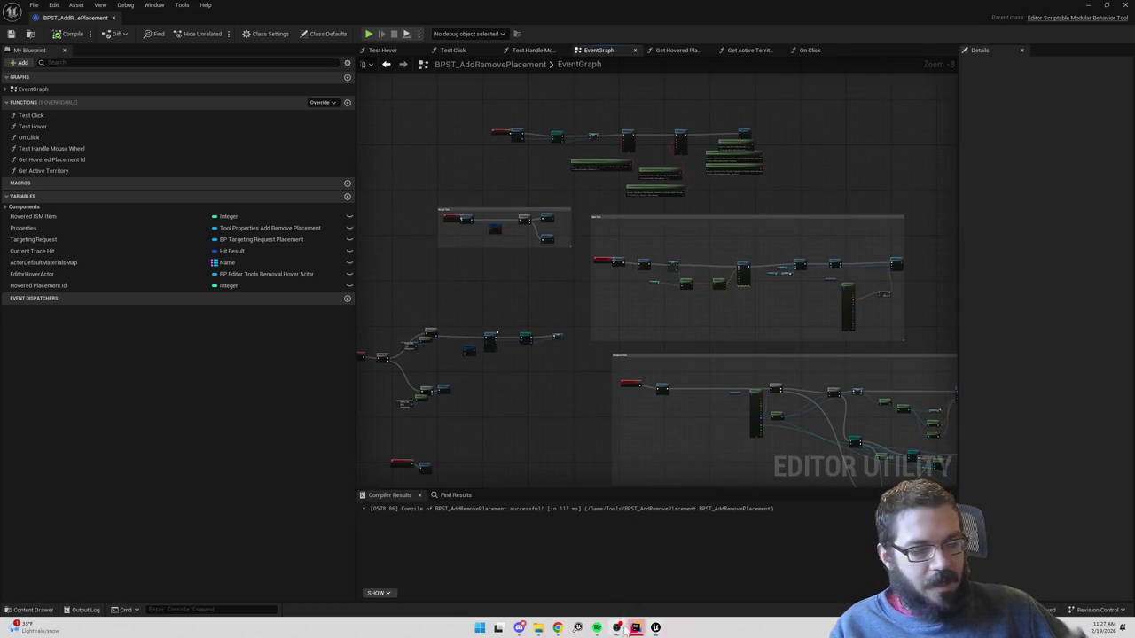
{"action": "scroll", "coordinate": [621, 257], "scroll_direction": "up", "scroll_amount": 1}
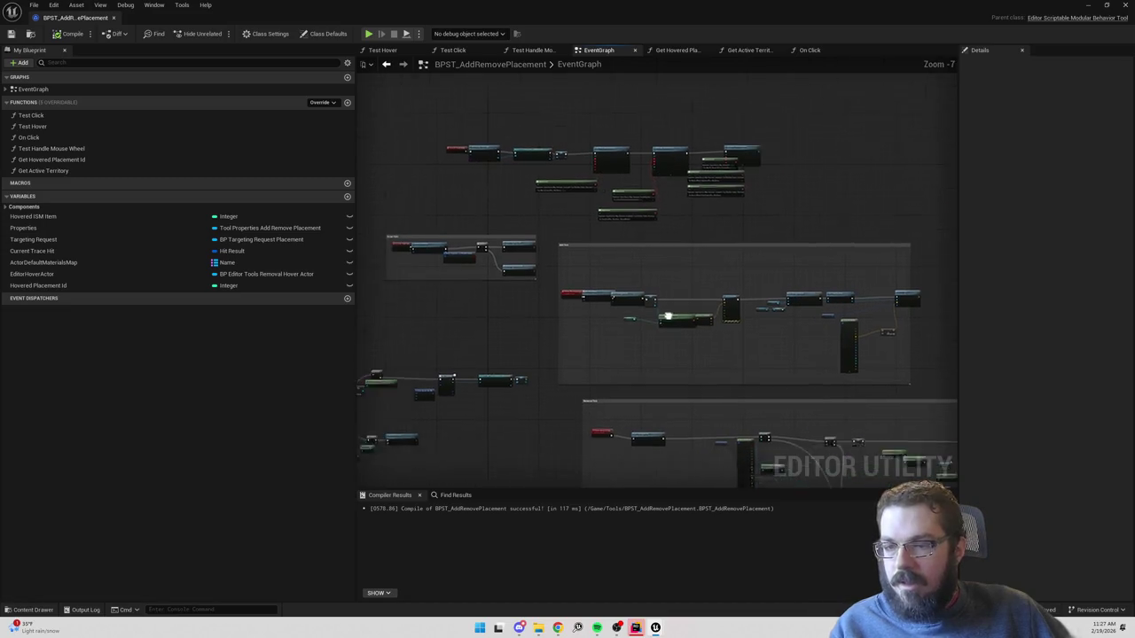
{"action": "left_click", "coordinate": [381, 51]}
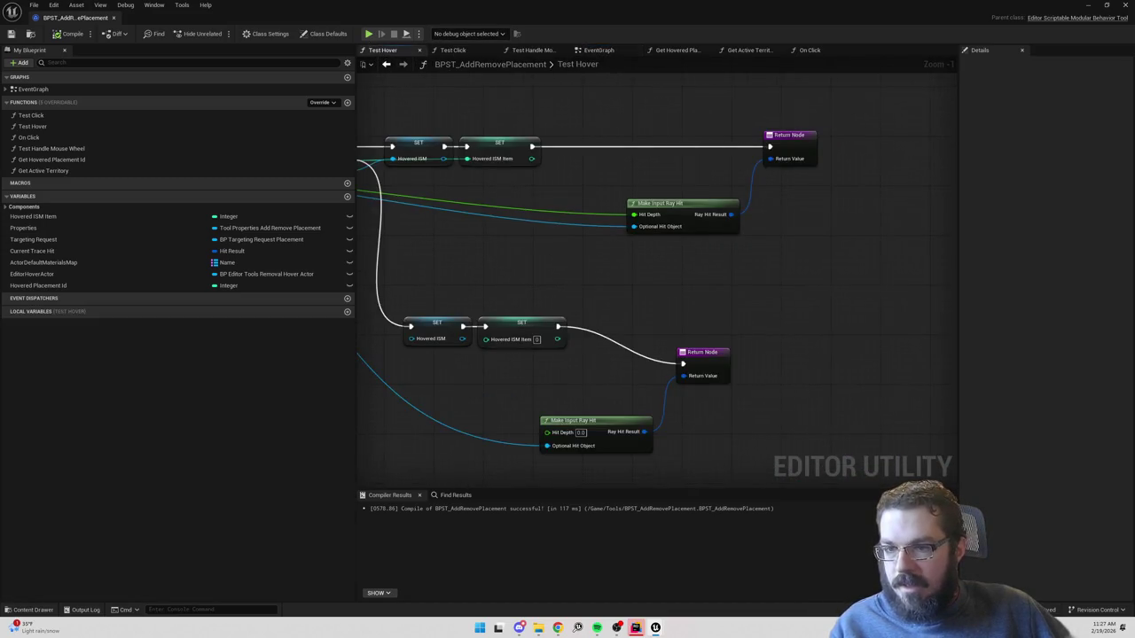
{"action": "scroll", "coordinate": [773, 272], "scroll_direction": "down", "scroll_amount": 6}
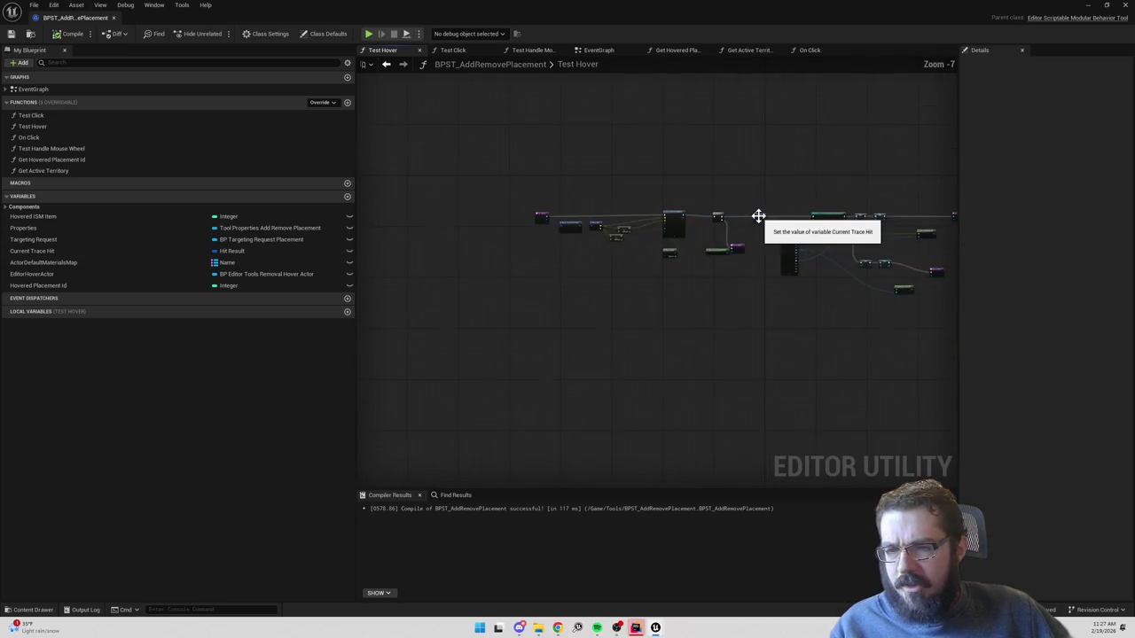
{"action": "scroll", "coordinate": [737, 237], "scroll_direction": "up", "scroll_amount": 3}
{"action": "left_click_drag", "start_coordinate": [745, 259], "coordinate": [682, 244]}
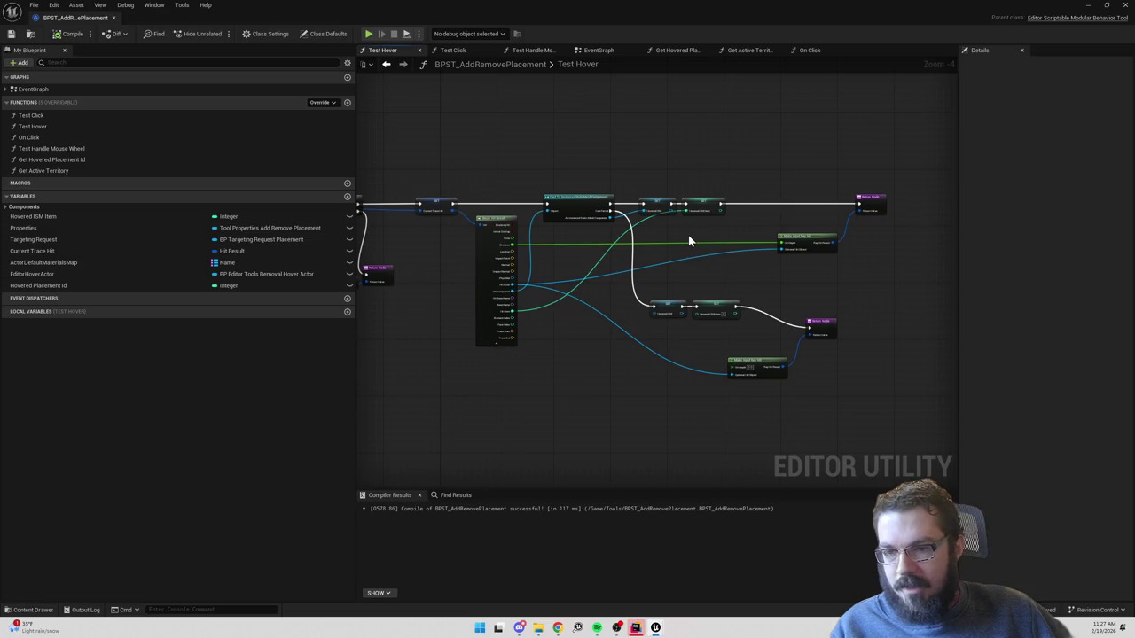
{"action": "left_click_drag", "start_coordinate": [597, 251], "coordinate": [617, 257]}
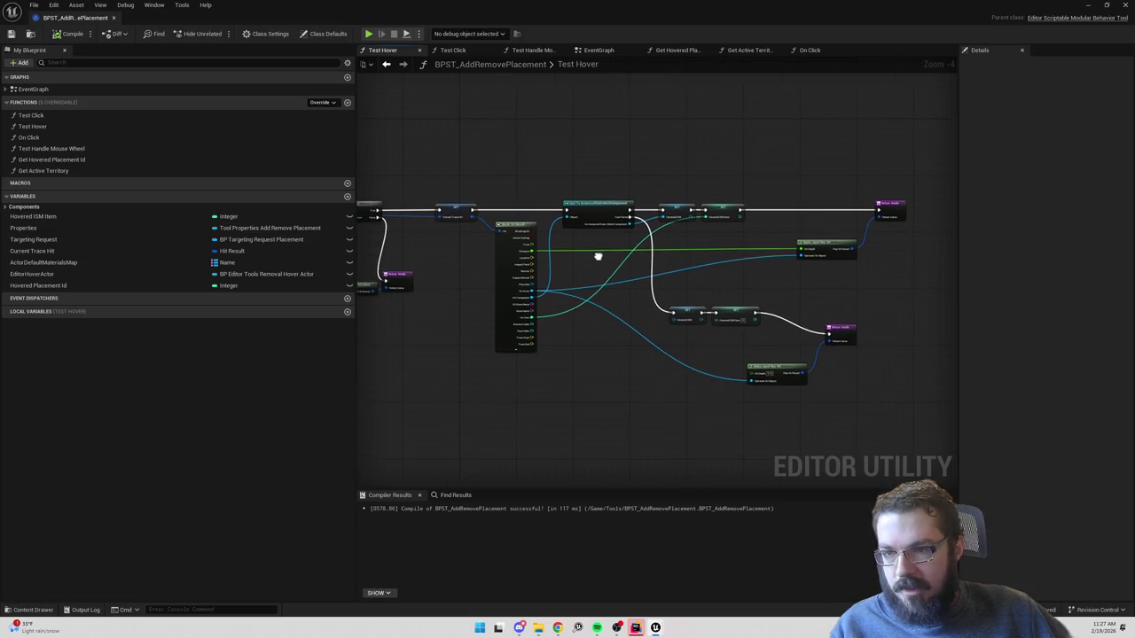
Back in the EventGraph, pan to the Script Tick group branching on Shift Down.
{"action": "left_click", "coordinate": [583, 58]}
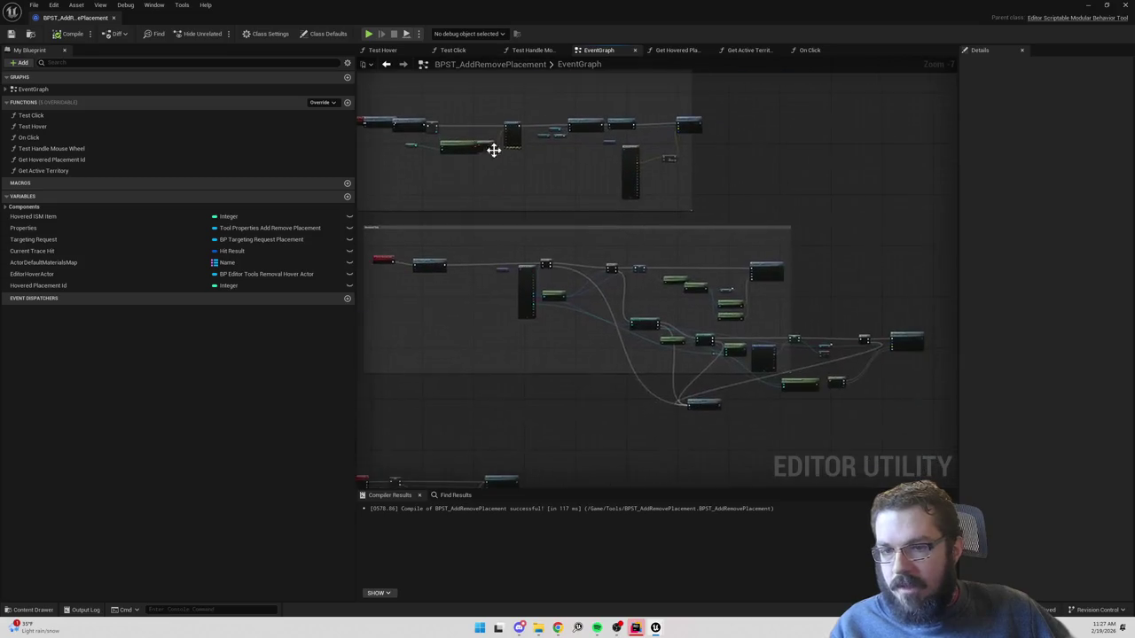
{"action": "scroll", "coordinate": [614, 137], "scroll_direction": "up", "scroll_amount": 2}
{"action": "scroll", "coordinate": [562, 193], "scroll_direction": "down", "scroll_amount": 1}
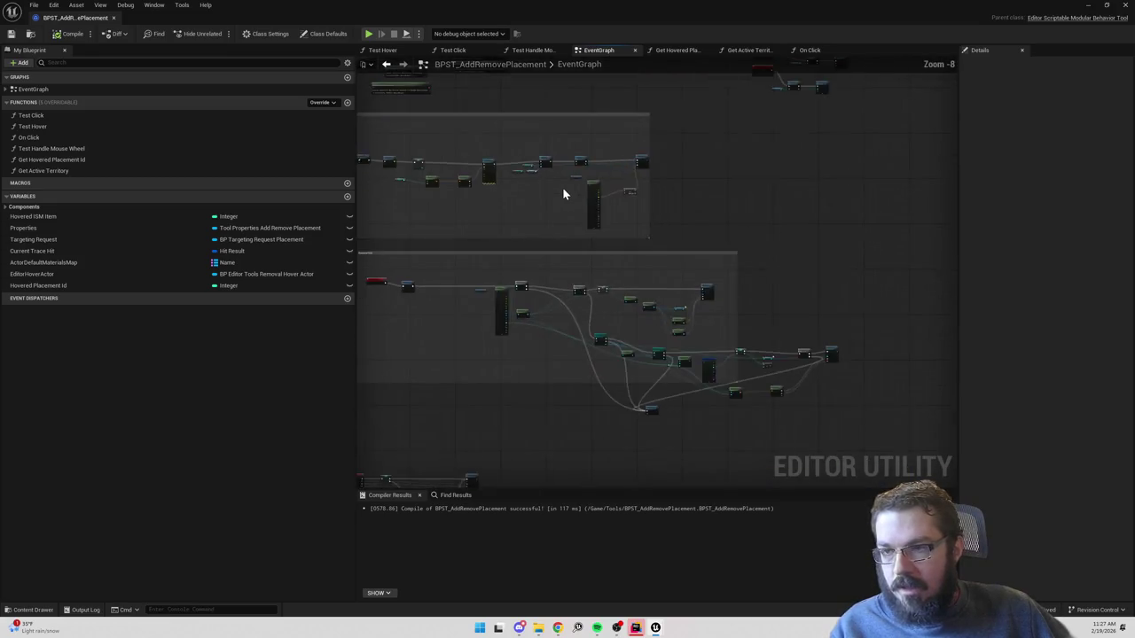
{"action": "left_click_drag", "start_coordinate": [562, 190], "coordinate": [871, 200]}
{"action": "mouse_move", "coordinate": [555, 225]}
{"action": "left_mouse_down"}
{"action": "mouse_move", "coordinate": [608, 196]}
{"action": "mouse_move", "coordinate": [742, 177]}
{"action": "left_mouse_up"}
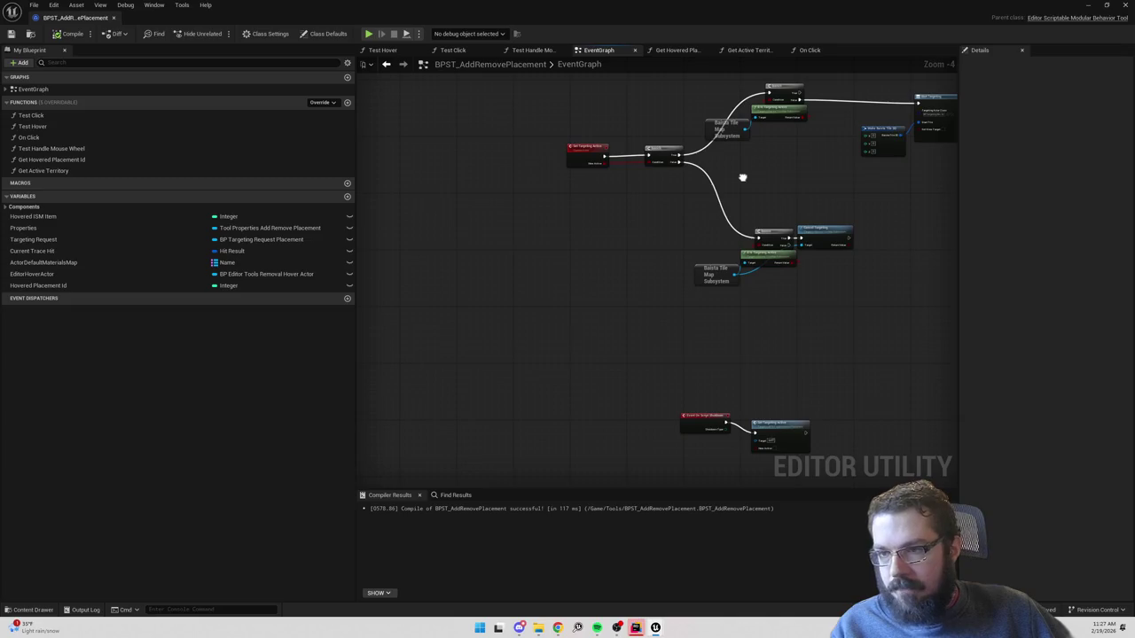
{"action": "left_click_drag", "start_coordinate": [783, 264], "coordinate": [687, 177]}
{"action": "scroll", "coordinate": [646, 289], "scroll_direction": "up", "scroll_amount": 5}
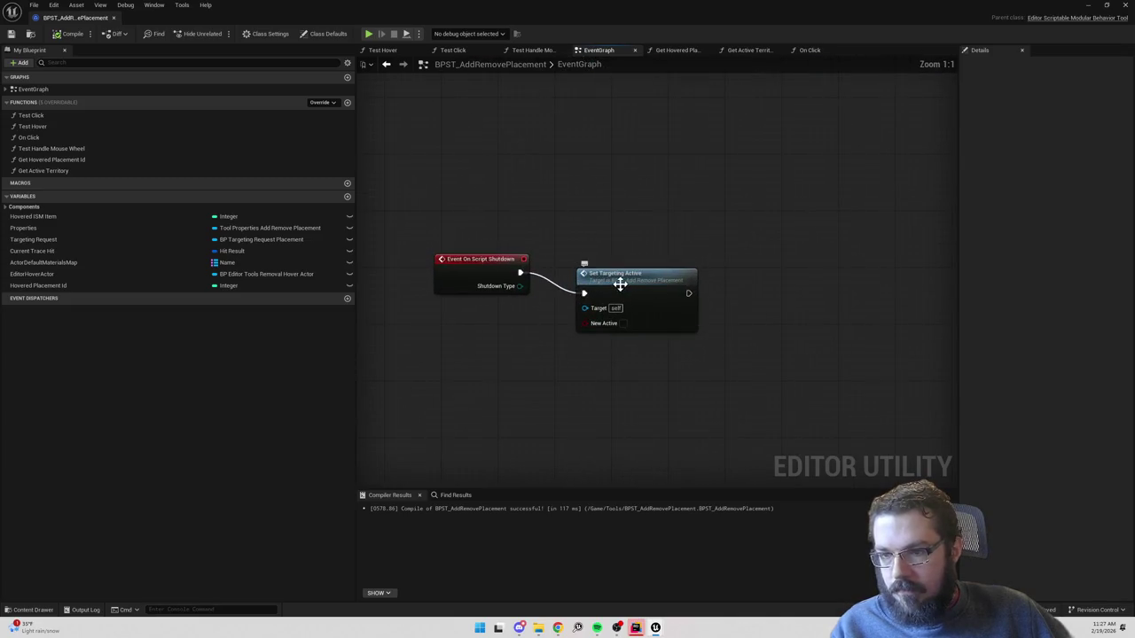
{"action": "scroll", "coordinate": [826, 345], "scroll_direction": "down", "scroll_amount": 6}
{"action": "scroll", "coordinate": [715, 296], "scroll_direction": "up", "scroll_amount": 4}
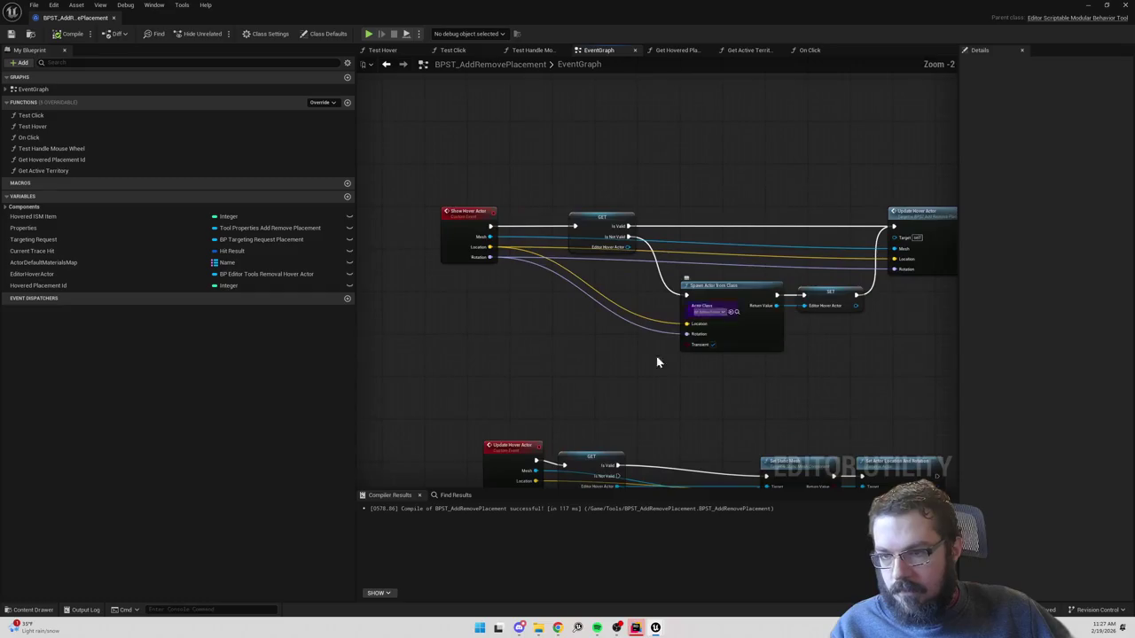
{"action": "scroll", "coordinate": [616, 172], "scroll_direction": "down", "scroll_amount": 6}
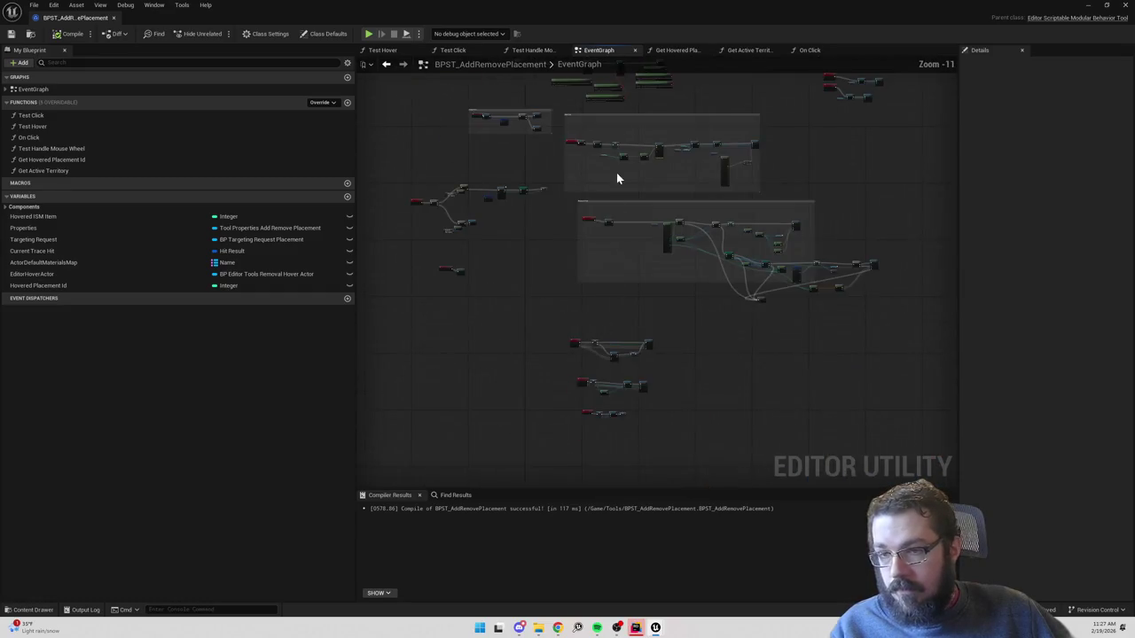
{"action": "scroll", "coordinate": [661, 230], "scroll_direction": "up", "scroll_amount": 3}
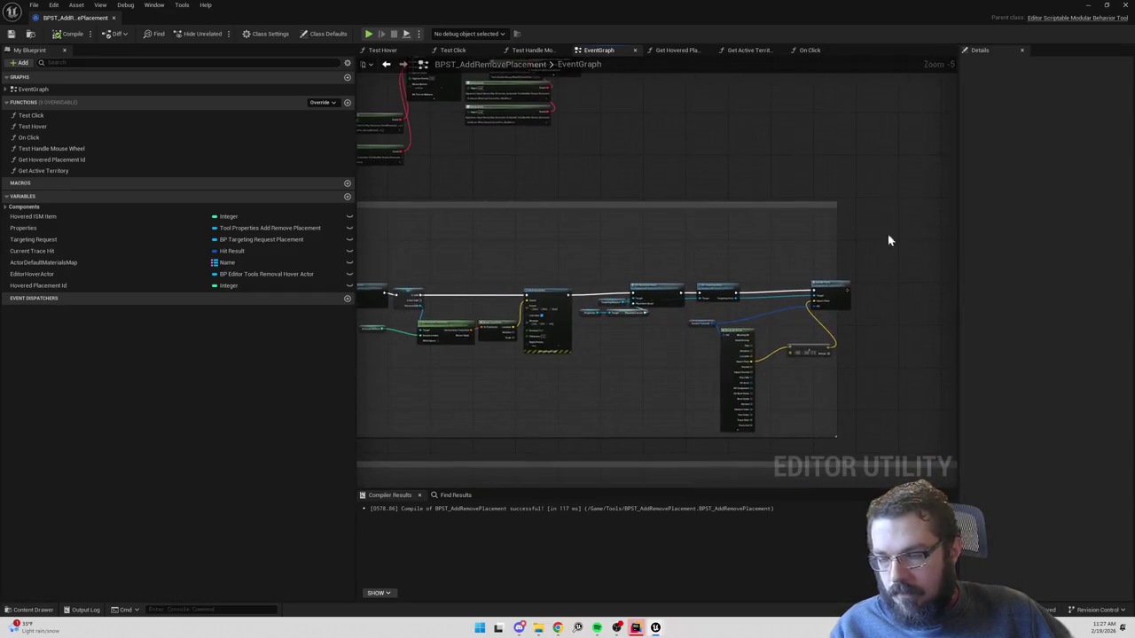
{"action": "scroll", "coordinate": [624, 264], "scroll_direction": "up", "scroll_amount": 4}
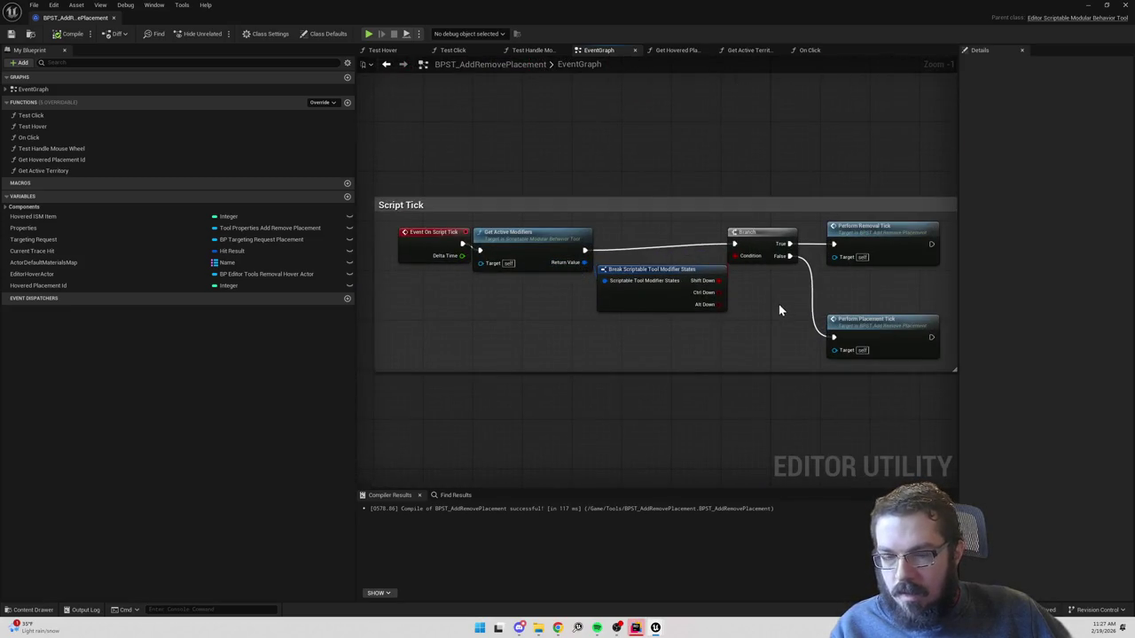
Delete the transform and Draw Debug Box nodes under Perform Placement Tick.
{"action": "double_click", "coordinate": [864, 321]}
{"action": "scroll", "coordinate": [499, 197], "scroll_direction": "down", "scroll_amount": 5}
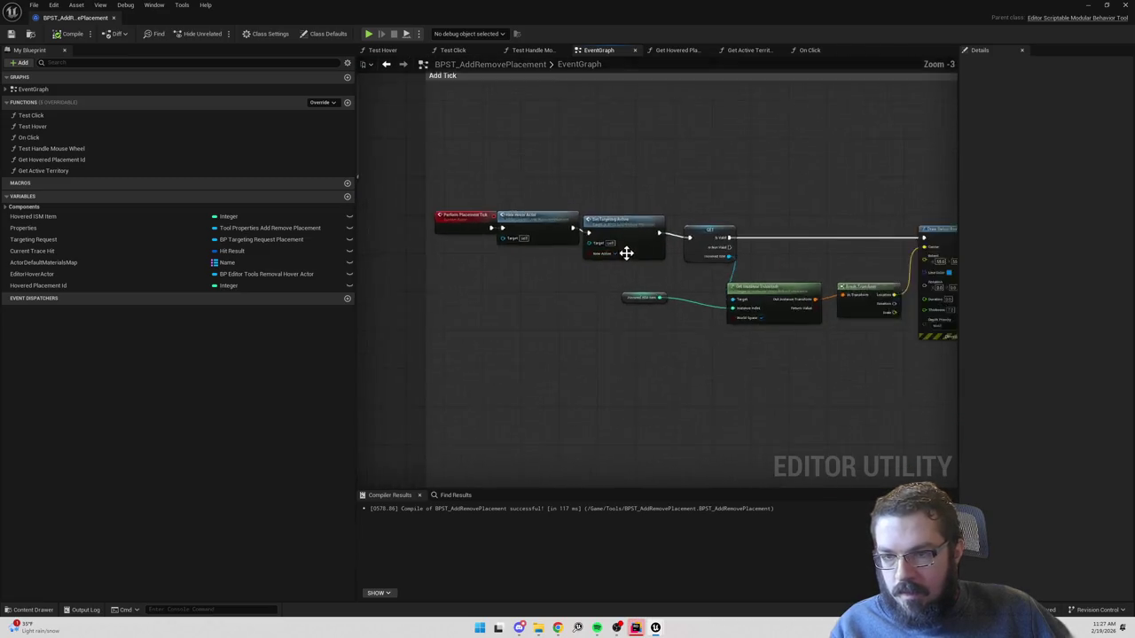
{"action": "scroll", "coordinate": [659, 218], "scroll_direction": "up", "scroll_amount": 3}
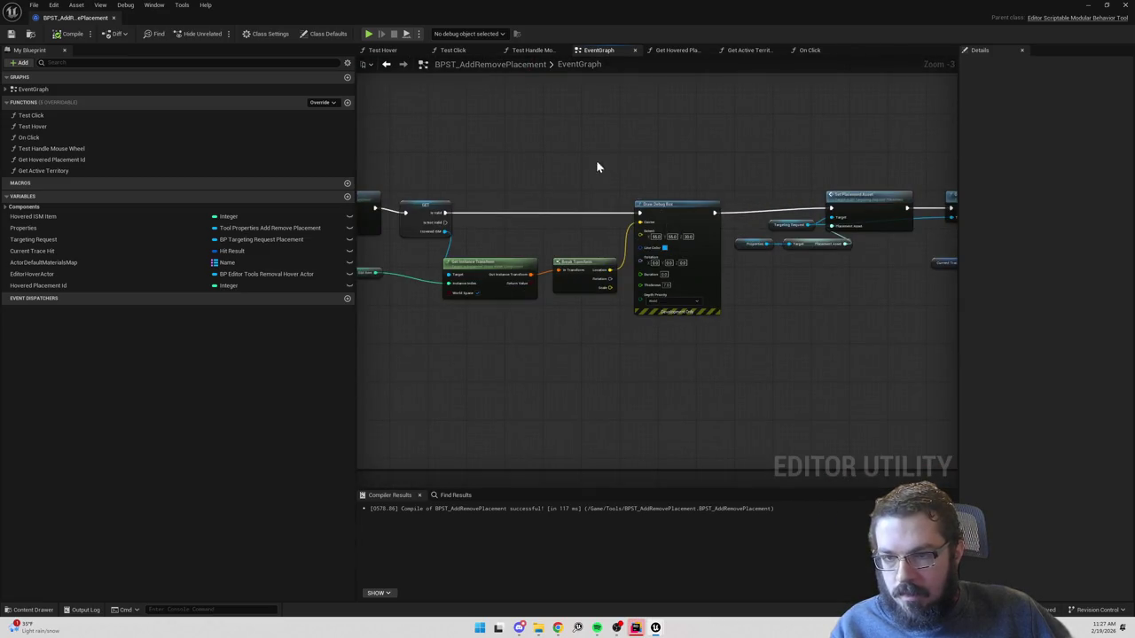
{"action": "left_click_drag", "start_coordinate": [597, 165], "coordinate": [693, 230]}
{"action": "mouse_move", "coordinate": [714, 326]}
{"action": "left_mouse_down"}
{"action": "mouse_move", "coordinate": [694, 308]}
{"action": "mouse_move", "coordinate": [674, 311]}
{"action": "left_mouse_up"}
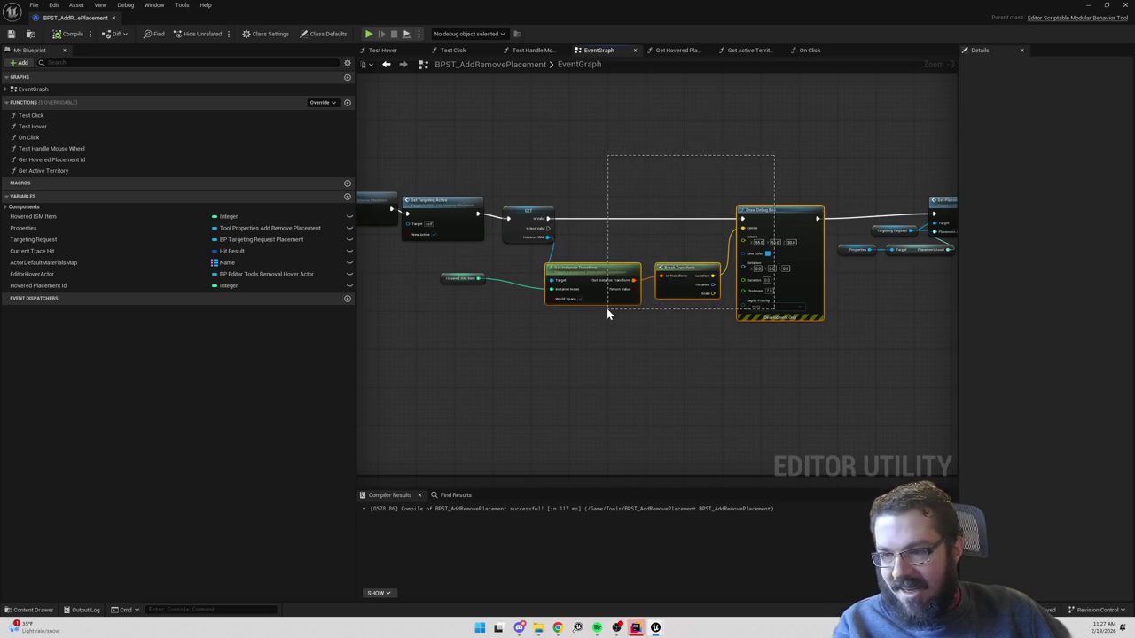
{"action": "left_click_drag", "start_coordinate": [607, 311], "coordinate": [607, 310]}
{"action": "key", "text": "Delete"}
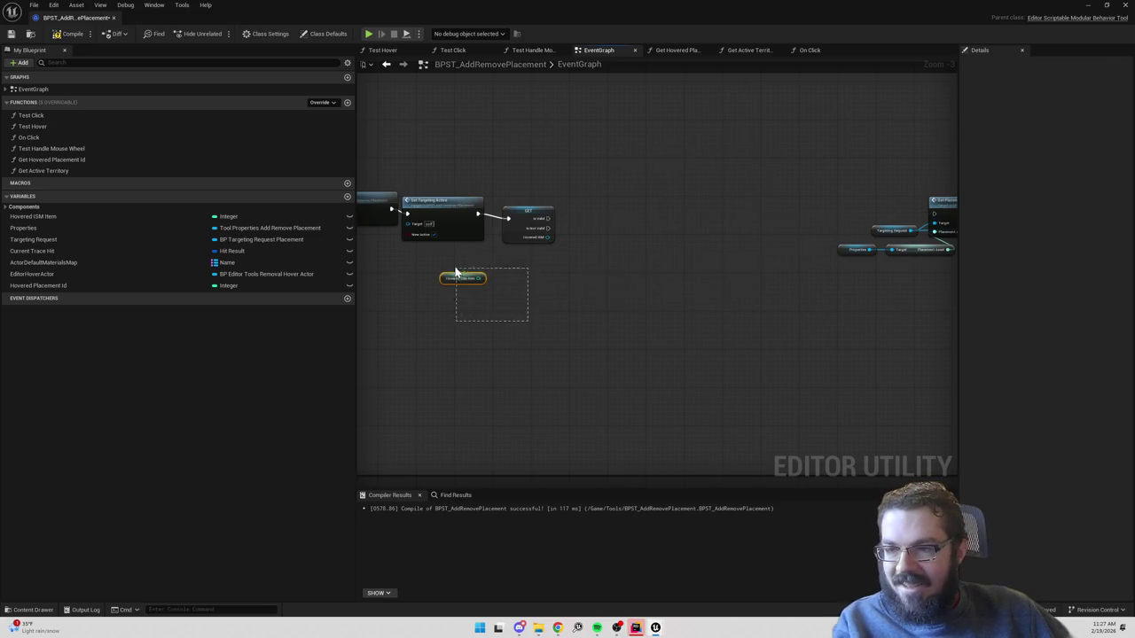
Wire the Set node straight to the Set Placement node and reposition it.
{"action": "left_click_drag", "start_coordinate": [456, 272], "coordinate": [455, 270]}
{"action": "left_click_drag", "start_coordinate": [549, 219], "coordinate": [937, 219]}
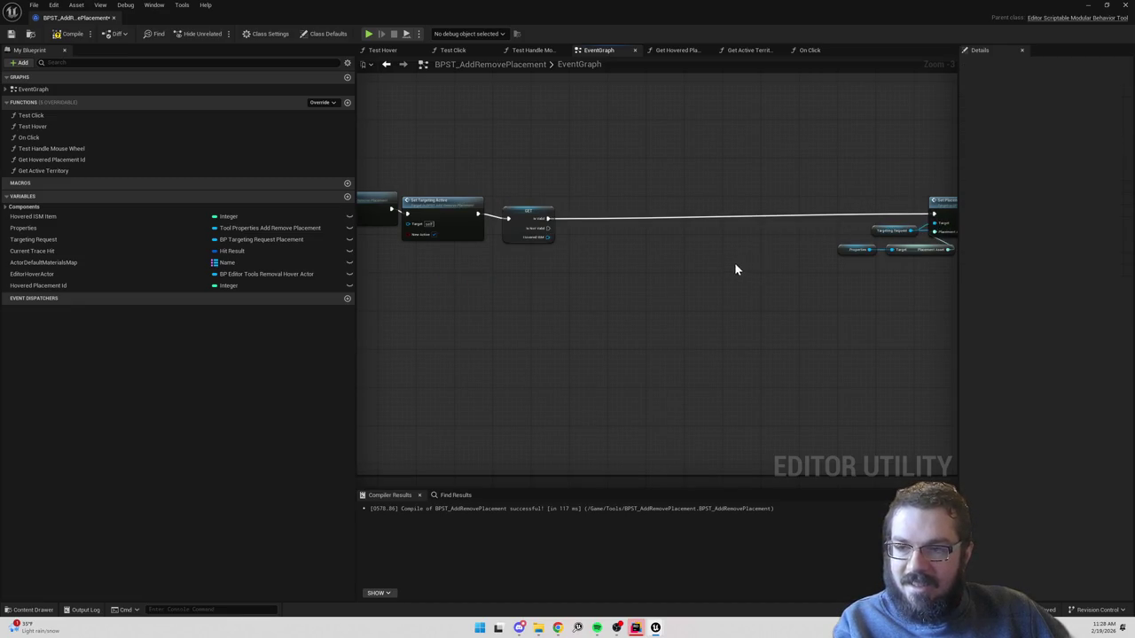
{"action": "left_click_drag", "start_coordinate": [517, 219], "coordinate": [607, 219]}
{"action": "left_click_drag", "start_coordinate": [785, 210], "coordinate": [588, 209]}
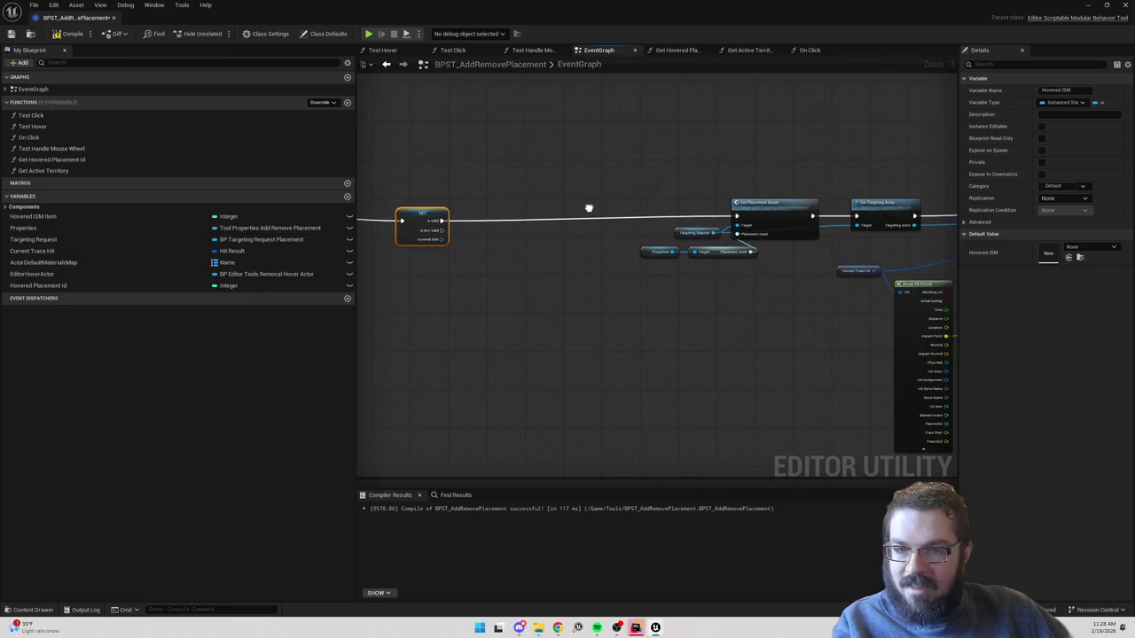
Undo those edits, then delete the middle node chain in the Add Tick section.
{"action": "scroll", "coordinate": [547, 290], "scroll_direction": "down", "scroll_amount": 3}
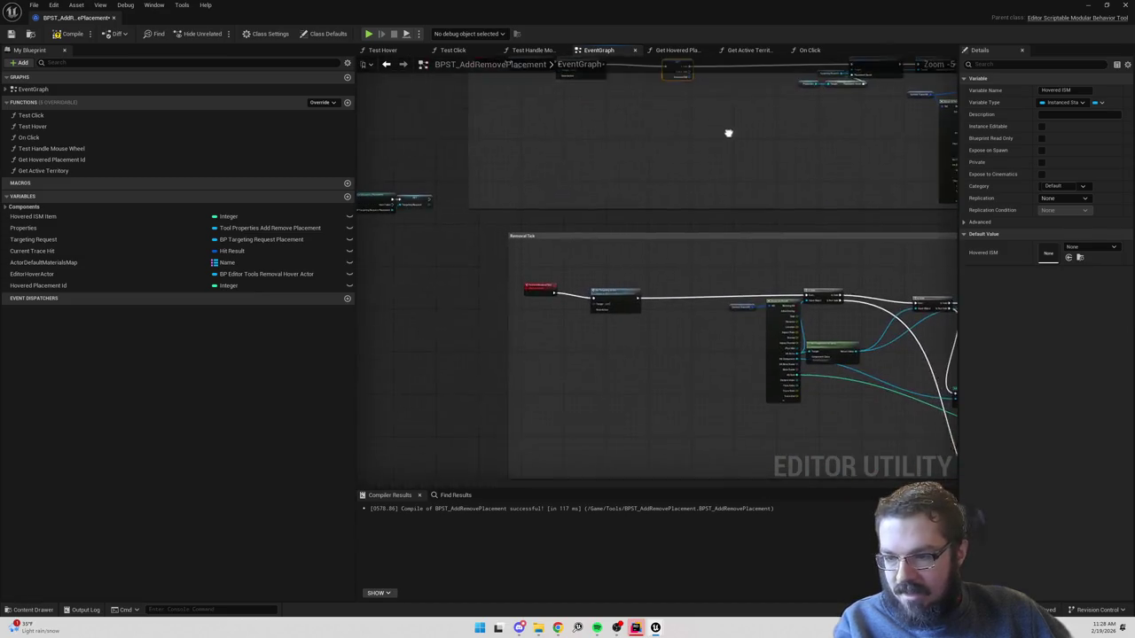
{"action": "scroll", "coordinate": [665, 300], "scroll_direction": "up", "scroll_amount": 3}
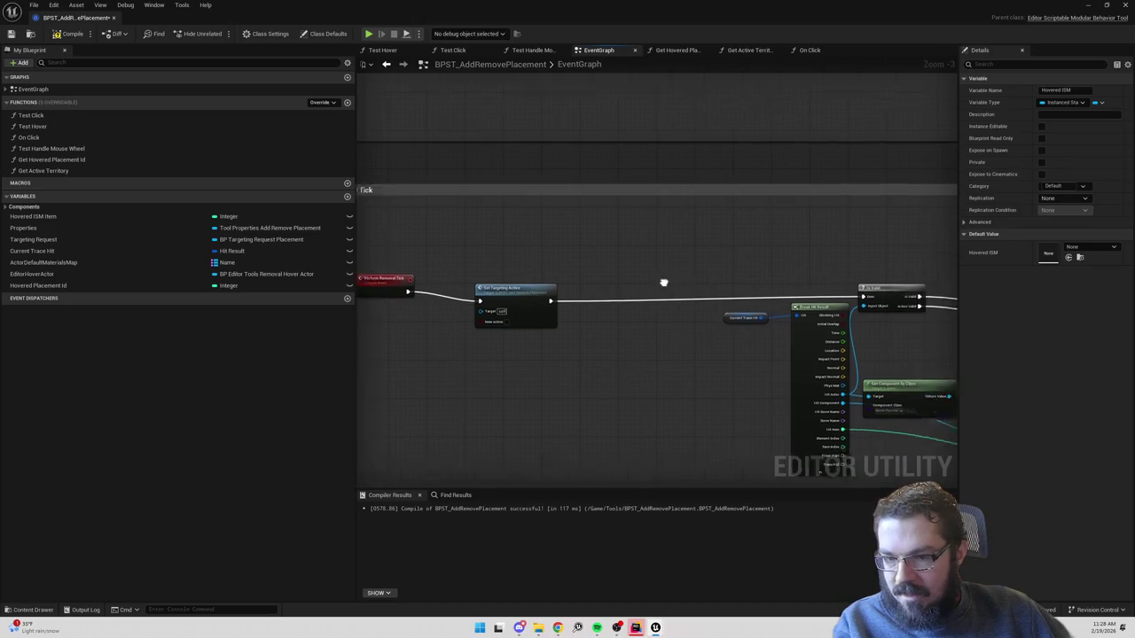
{"action": "left_click_drag", "start_coordinate": [657, 299], "coordinate": [511, 256]}
{"action": "left_click_drag", "start_coordinate": [653, 256], "coordinate": [504, 220]}
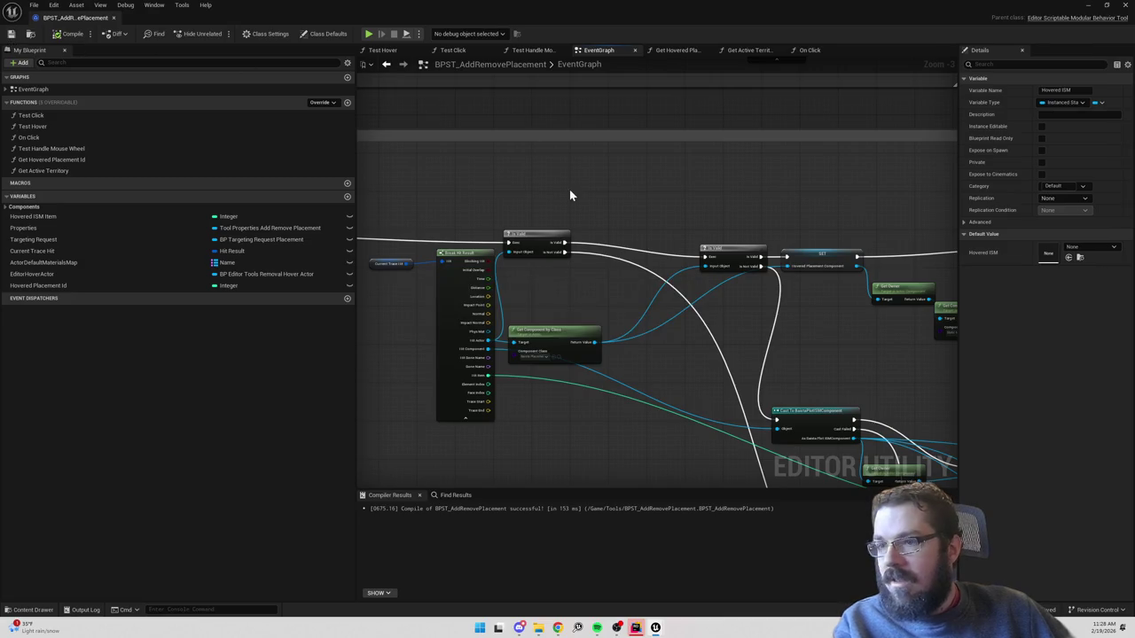
{"action": "left_click_drag", "start_coordinate": [785, 110], "coordinate": [778, 274]}
{"action": "scroll", "coordinate": [697, 231], "scroll_direction": "down", "scroll_amount": 2}
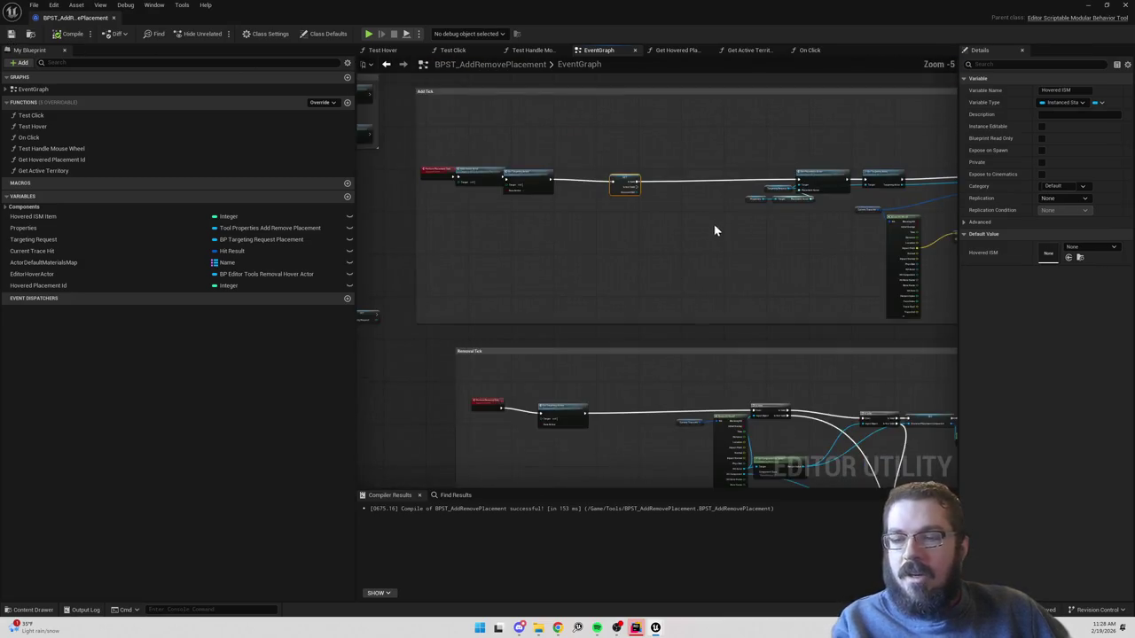
{"action": "key", "text": "ctrl+z"}
{"action": "key", "text": "ctrl+z"}
{"action": "key", "text": "ctrl+z"}
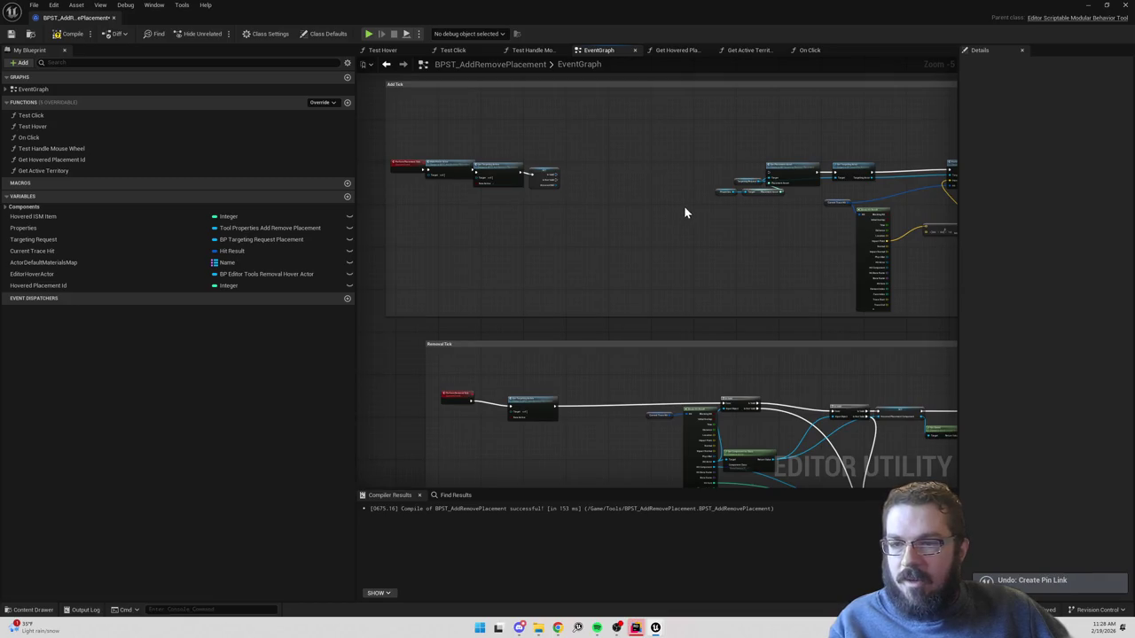
{"action": "key", "text": "ctrl+z"}
{"action": "key", "text": "ctrl+z"}
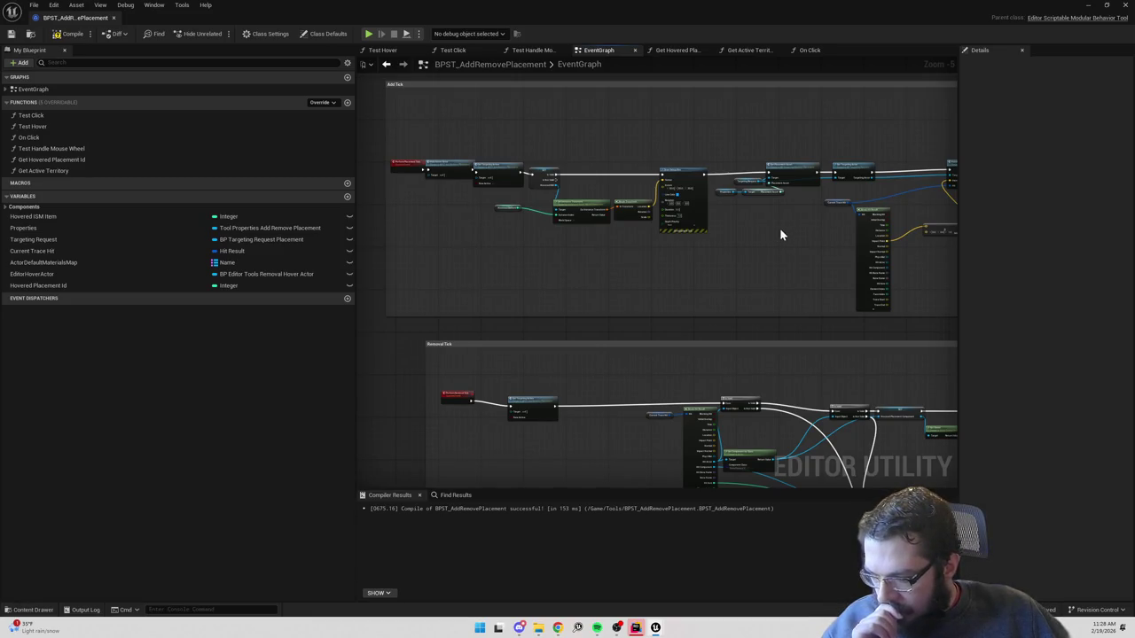
{"action": "mouse_move", "coordinate": [727, 246]}
{"action": "left_mouse_down"}
{"action": "mouse_move", "coordinate": [590, 147]}
{"action": "mouse_move", "coordinate": [532, 149]}
{"action": "mouse_move", "coordinate": [611, 182]}
{"action": "mouse_move", "coordinate": [769, 174]}
{"action": "left_mouse_up"}
{"action": "key", "text": "Delete"}
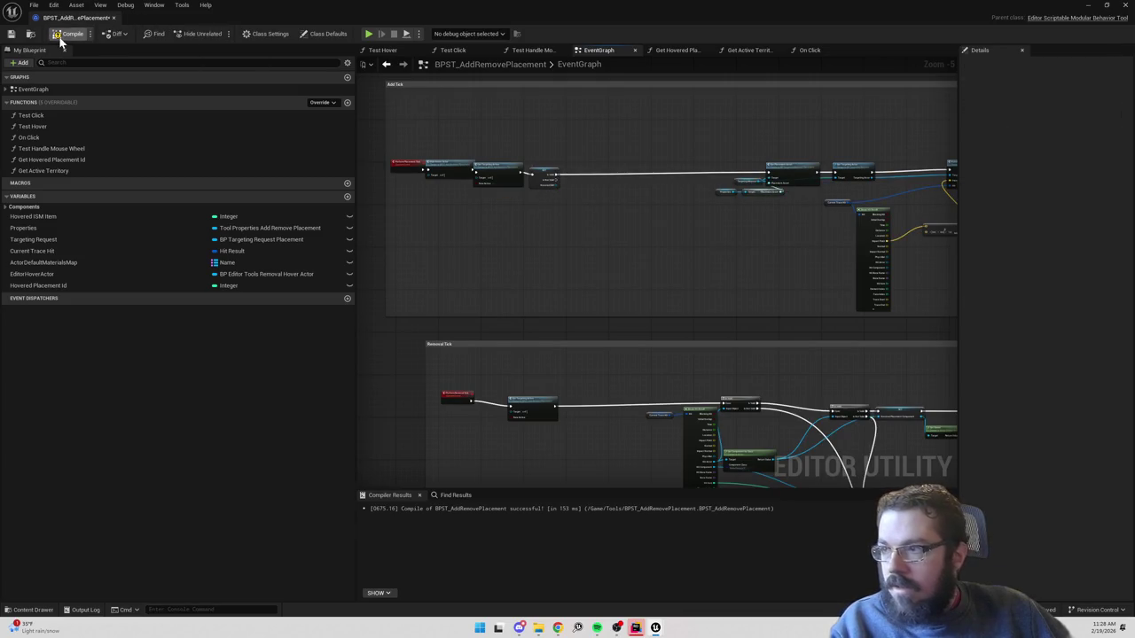
Back in the level, start Add/Remove Placement and place an anvil on the gravel.
{"action": "left_click", "coordinate": [1087, 7]}
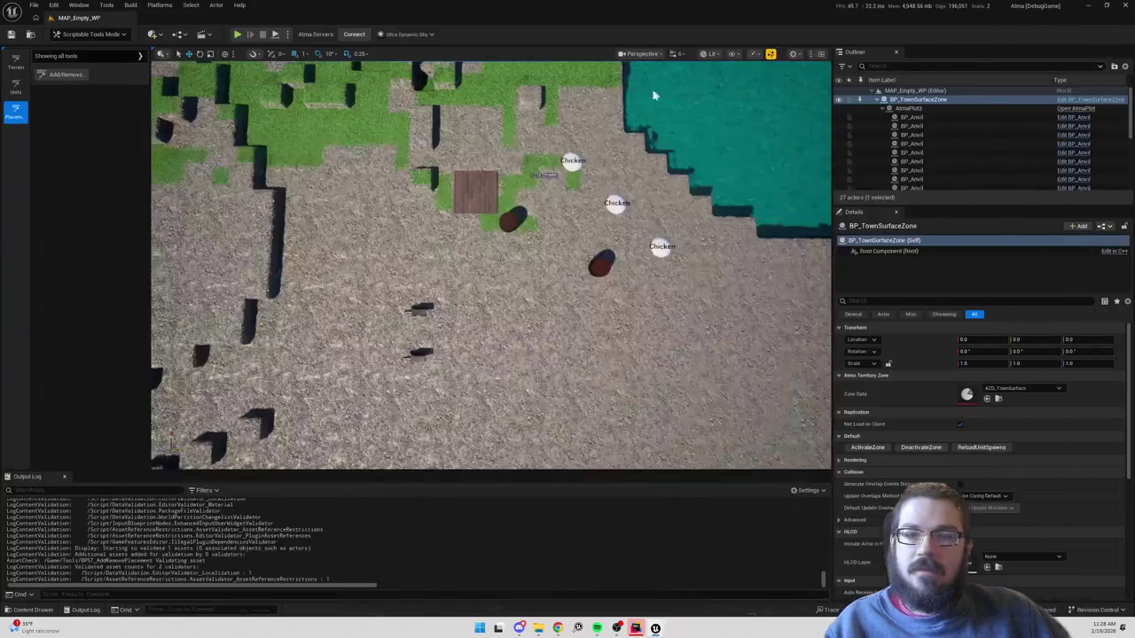
{"action": "left_click", "coordinate": [71, 76]}
{"action": "scroll", "coordinate": [510, 221], "scroll_direction": "up", "scroll_amount": 5}
{"action": "scroll", "coordinate": [511, 220], "scroll_direction": "down", "scroll_amount": 5}
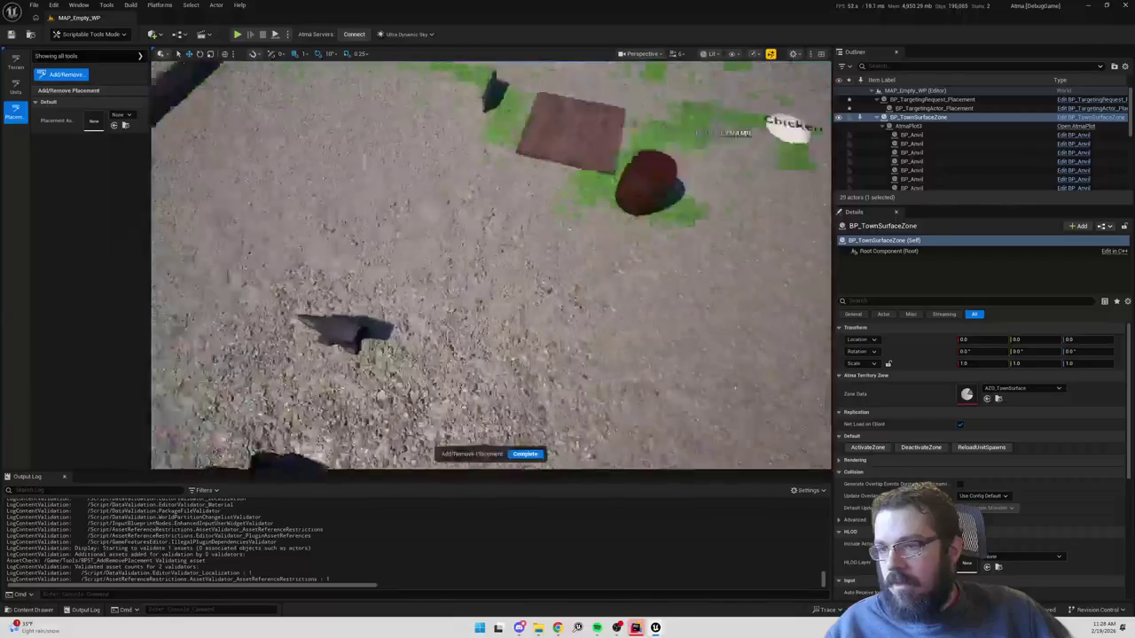
{"action": "left_click", "coordinate": [125, 117]}
{"action": "left_click", "coordinate": [156, 221]}
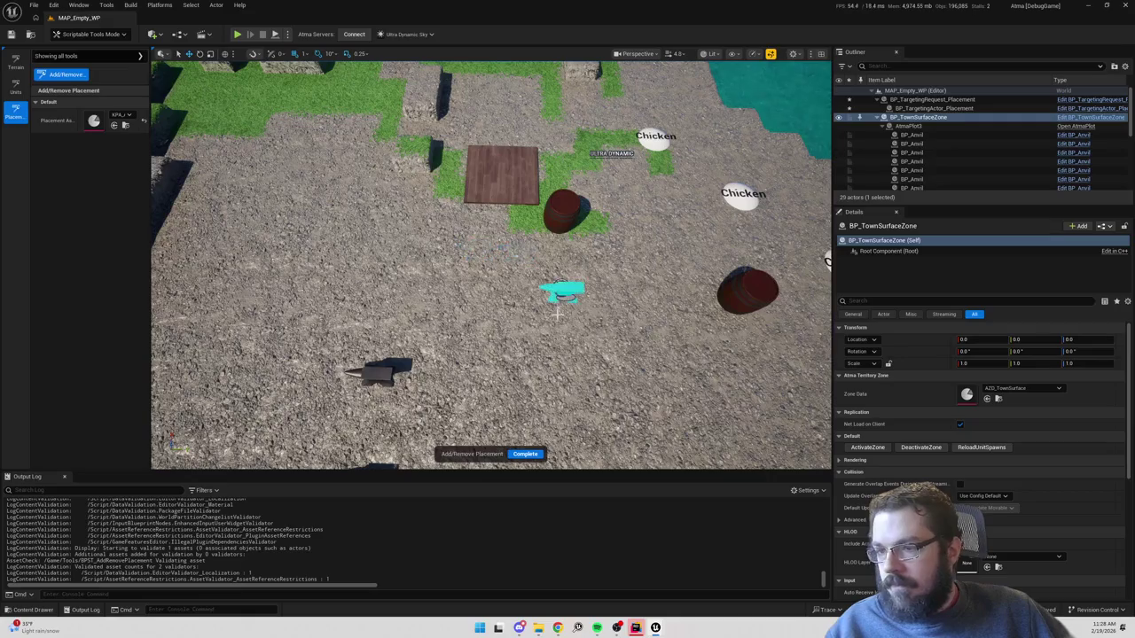
{"action": "left_click", "coordinate": [425, 330]}
Switch to the wooden floor tile asset and lay tiles in an L shape, removing one.
{"action": "left_click", "coordinate": [119, 117]}
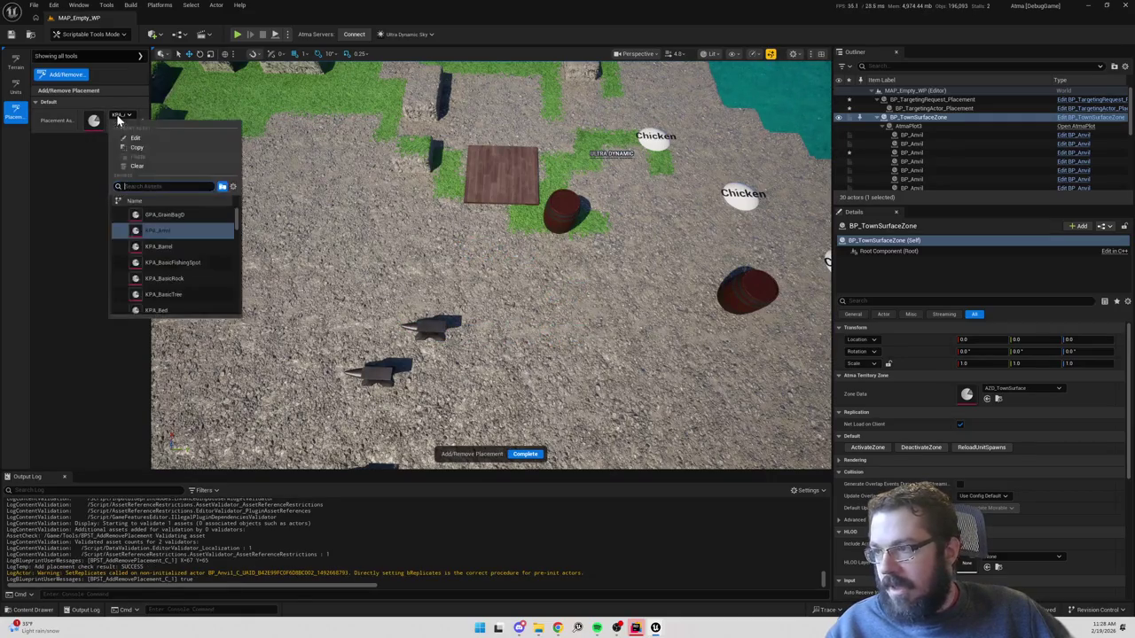
{"action": "type", "text": "floo"}
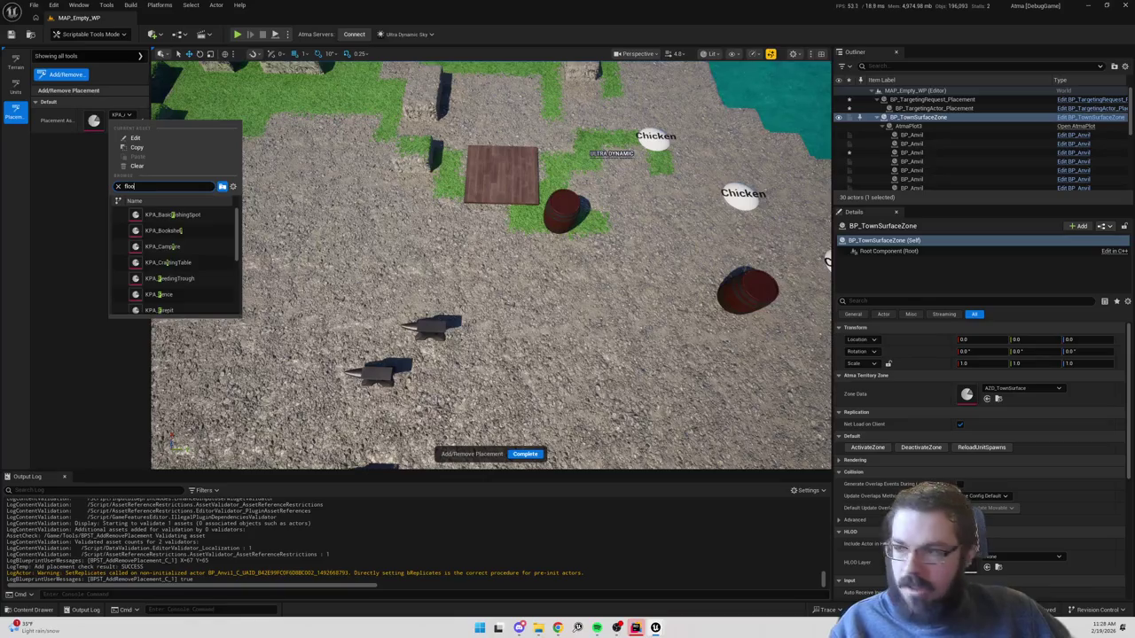
{"action": "left_click", "coordinate": [162, 217]}
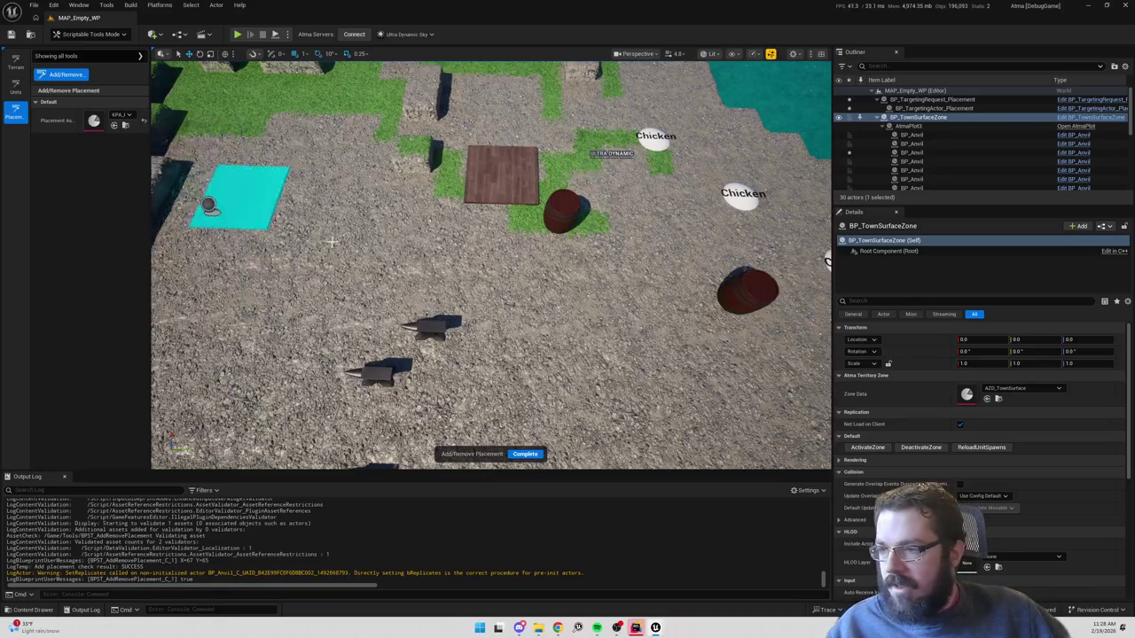
{"action": "left_click", "coordinate": [396, 246]}
{"action": "left_click", "coordinate": [478, 248]}
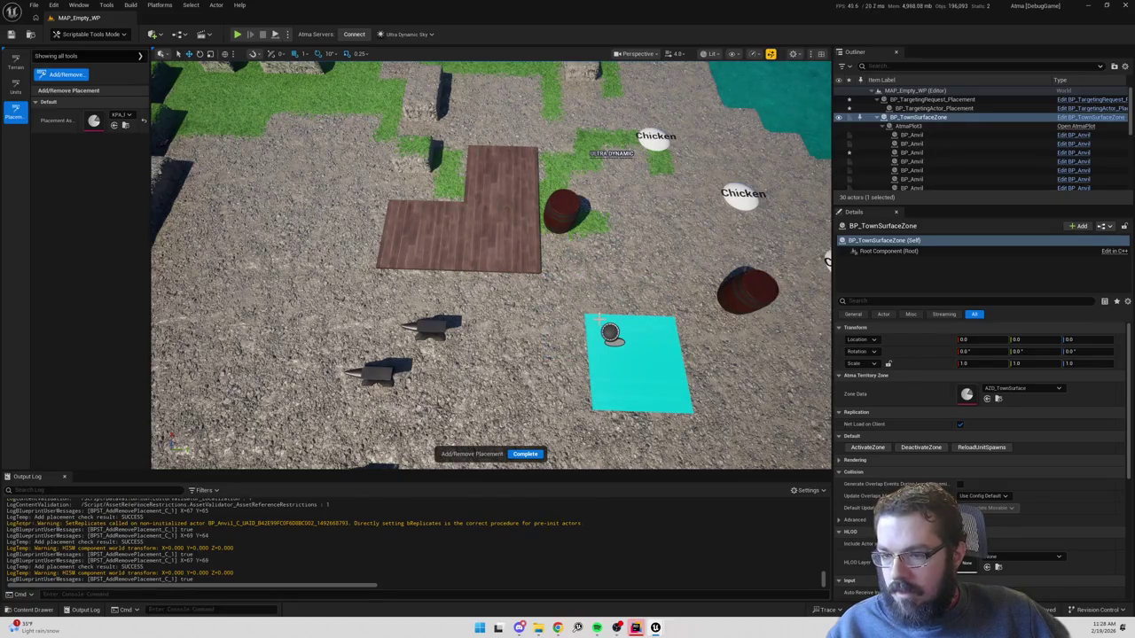
{"action": "left_click", "coordinate": [610, 332]}
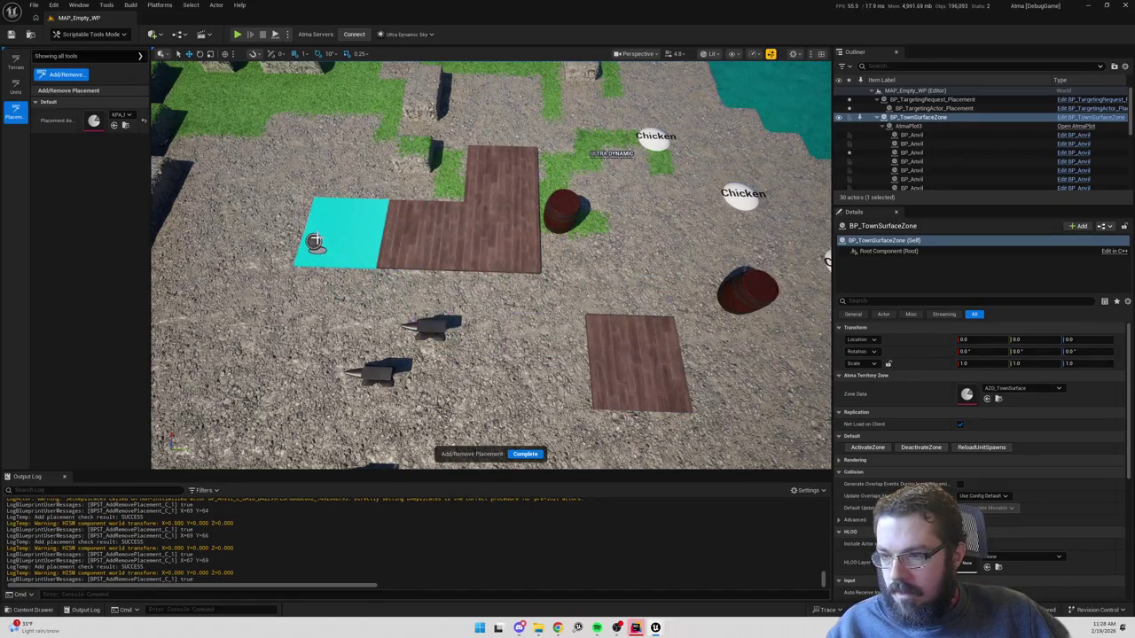
{"action": "left_click", "coordinate": [314, 241]}
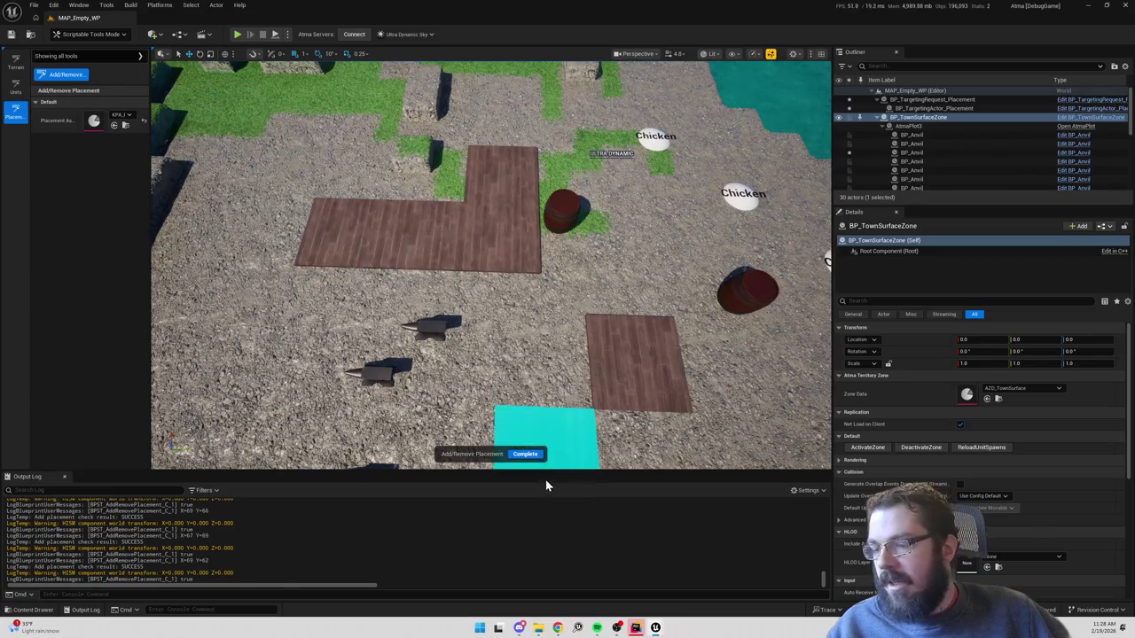
{"action": "left_click", "coordinate": [611, 359]}
{"action": "left_click", "coordinate": [477, 233]}
Add a floor tile near the bottom, remove the middle tile, and press Complete.
{"action": "right_click", "coordinate": [620, 327]}
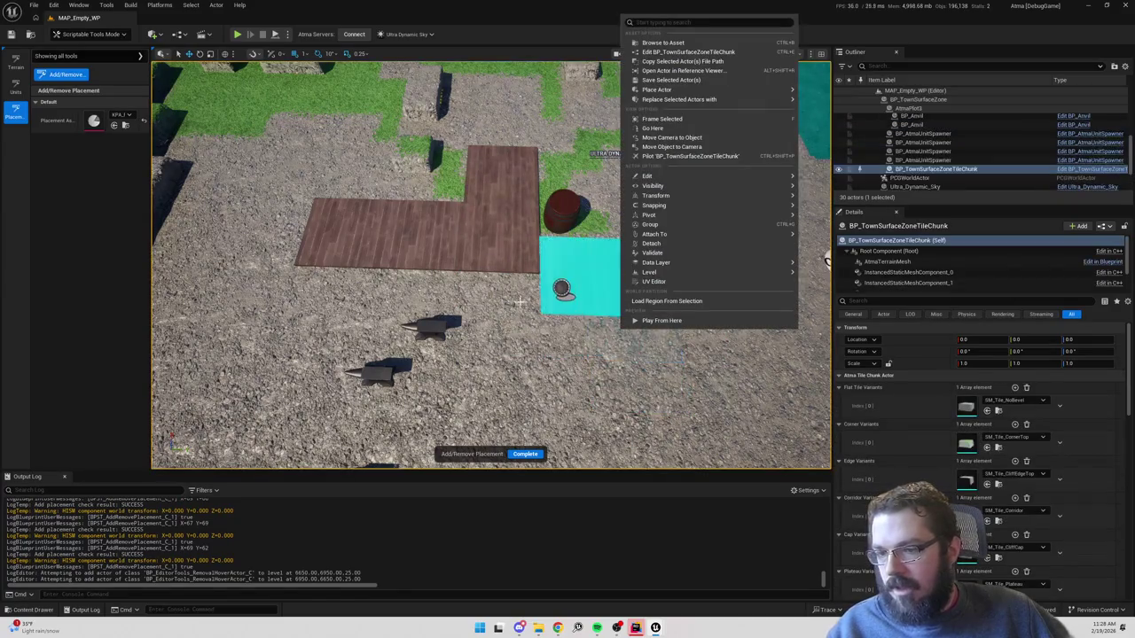
{"action": "left_click", "coordinate": [542, 361]}
{"action": "left_click", "coordinate": [543, 361]}
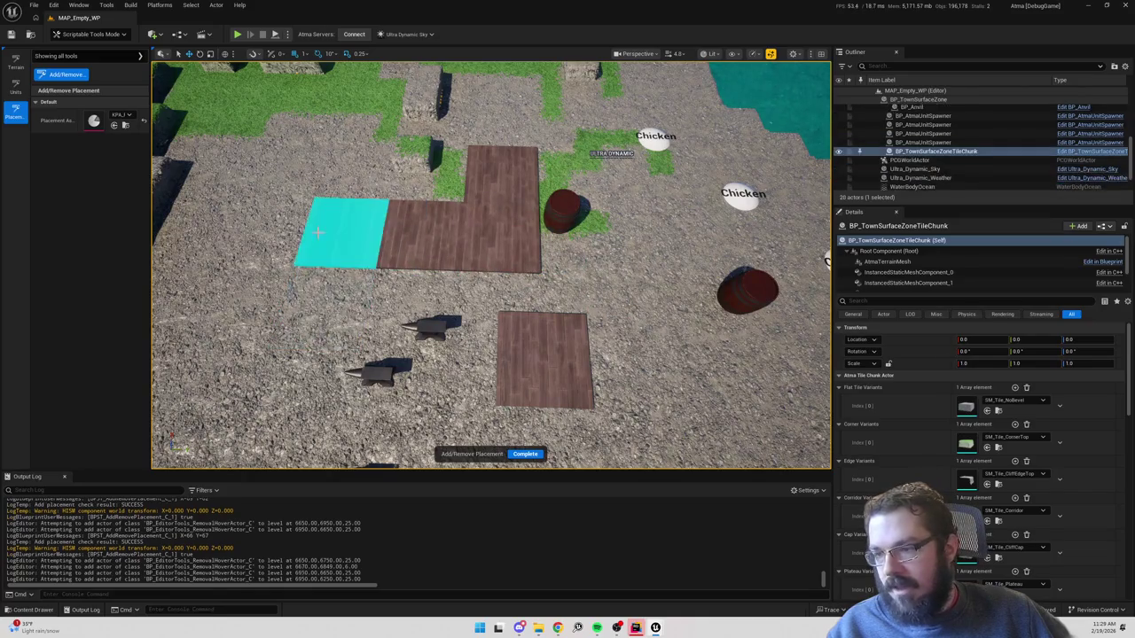
{"action": "left_click", "coordinate": [455, 241]}
{"action": "left_click", "coordinate": [455, 240]}
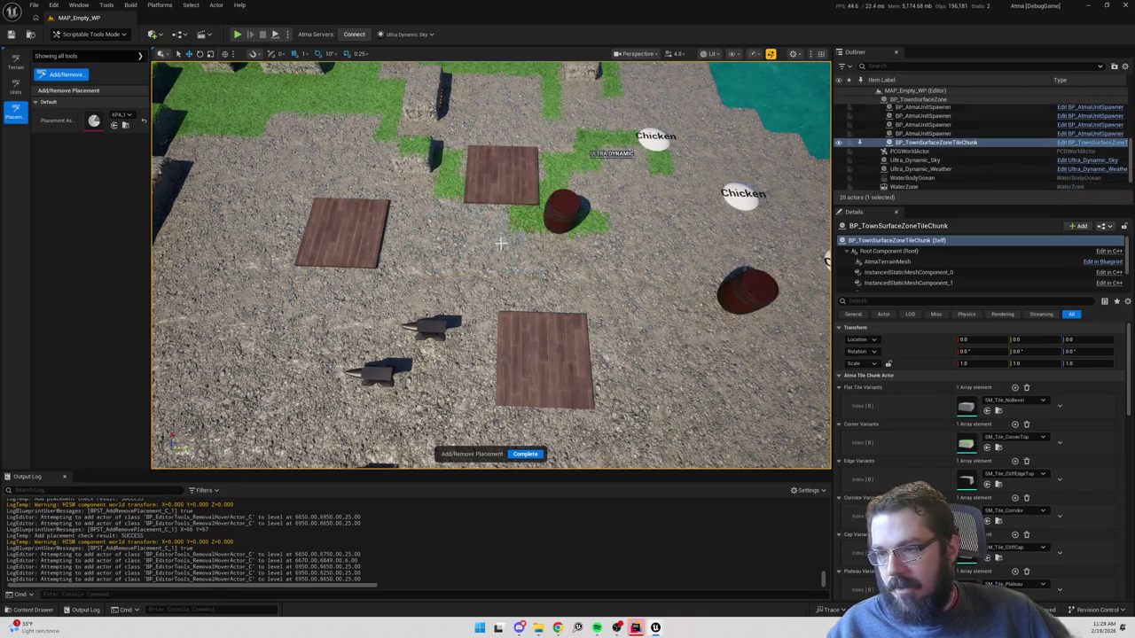
{"action": "left_click", "coordinate": [529, 453]}
{"action": "scroll", "coordinate": [355, 266], "scroll_direction": "down", "scroll_amount": 5}
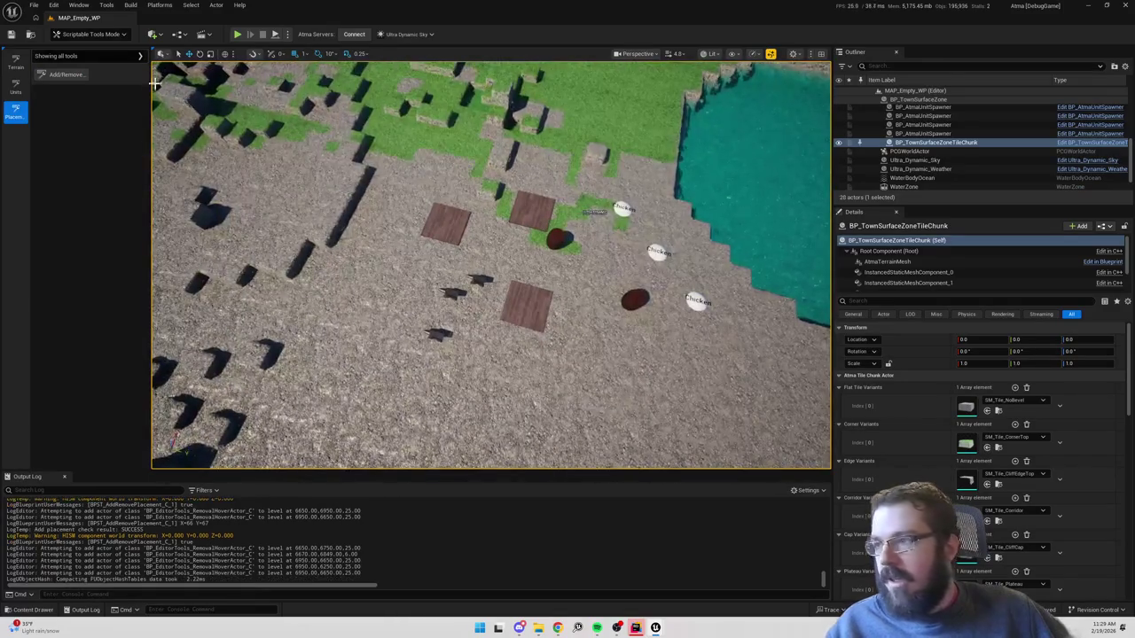
Start Add/Remove Placement with KPA_Wall_A, found by searching 'wa', as the asset.
{"action": "left_click", "coordinate": [64, 74]}
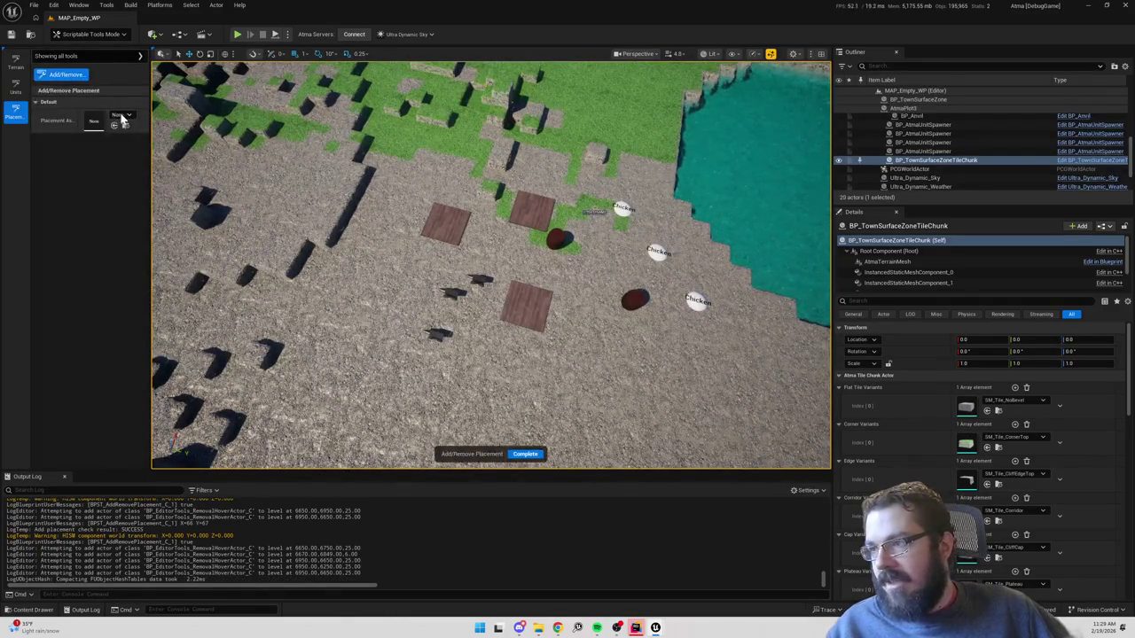
{"action": "left_click", "coordinate": [122, 115]}
{"action": "type", "text": "wall"}
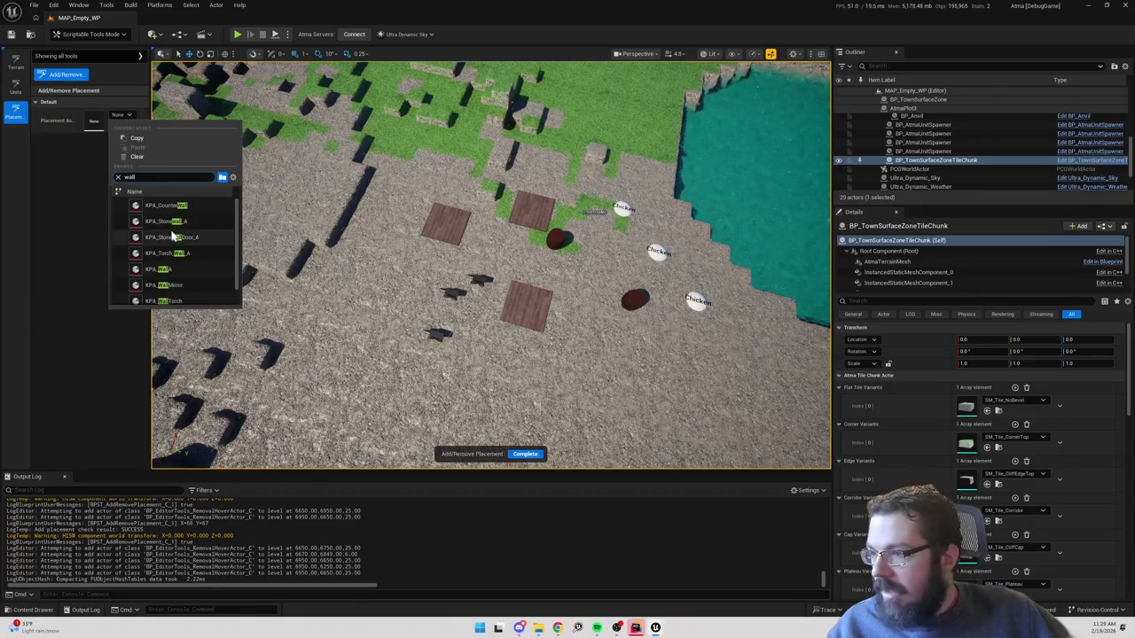
{"action": "scroll", "coordinate": [173, 235], "scroll_direction": "down", "scroll_amount": 1}
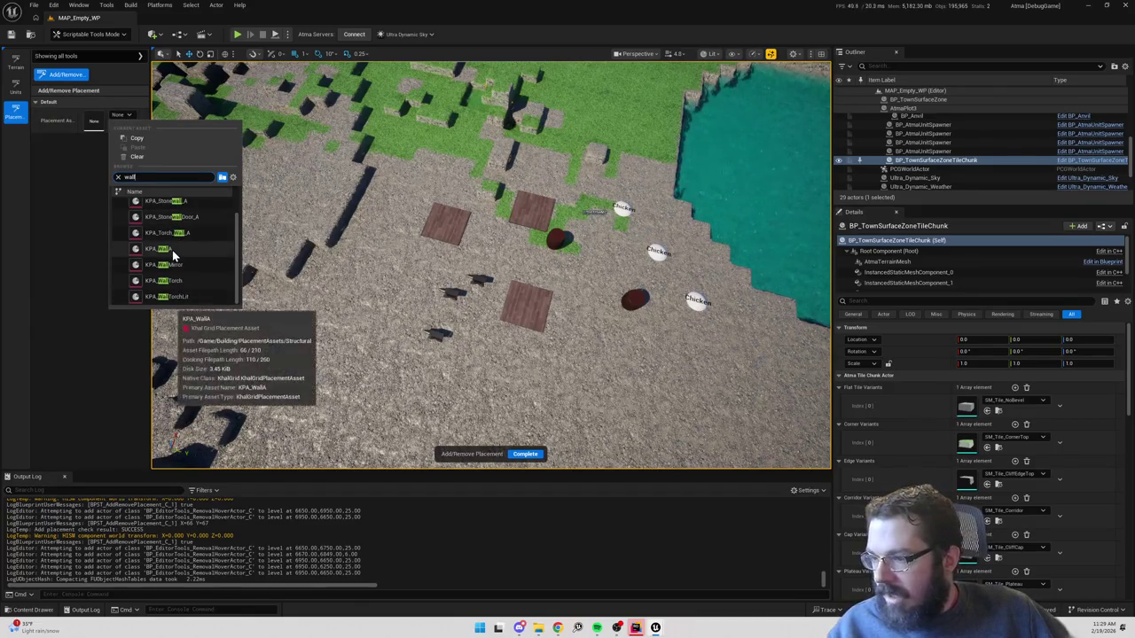
{"action": "left_click", "coordinate": [173, 252]}
{"action": "scroll", "coordinate": [492, 289], "scroll_direction": "up", "scroll_amount": 3}
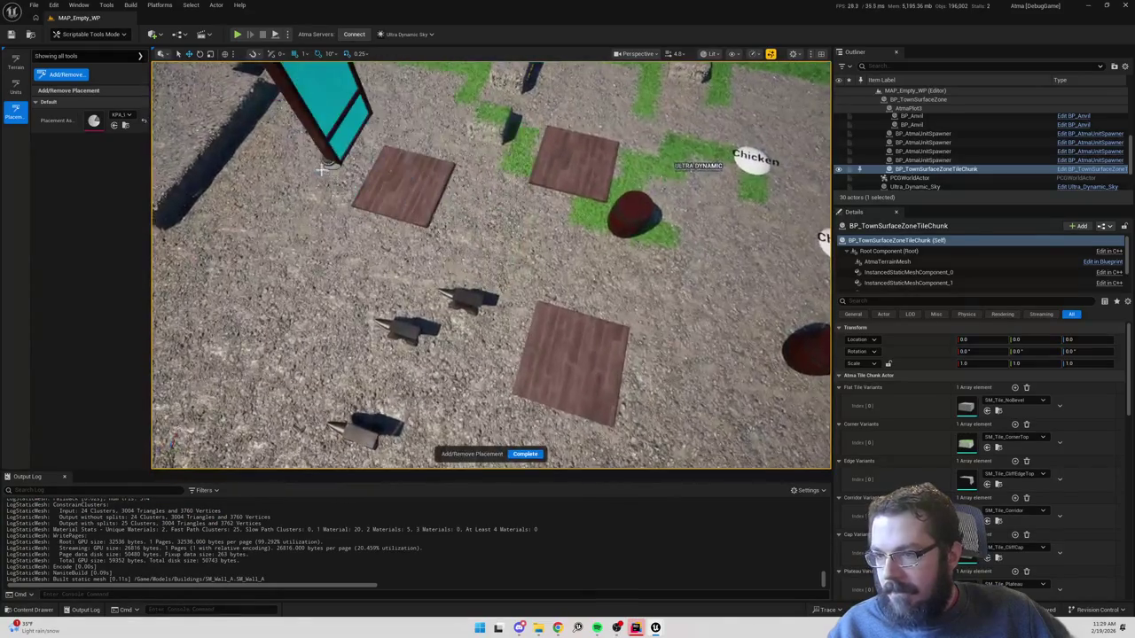
Place five wall panels beside the floor tiles and press Complete.
{"action": "left_click", "coordinate": [350, 199]}
{"action": "scroll", "coordinate": [567, 239], "scroll_direction": "down", "scroll_amount": 5}
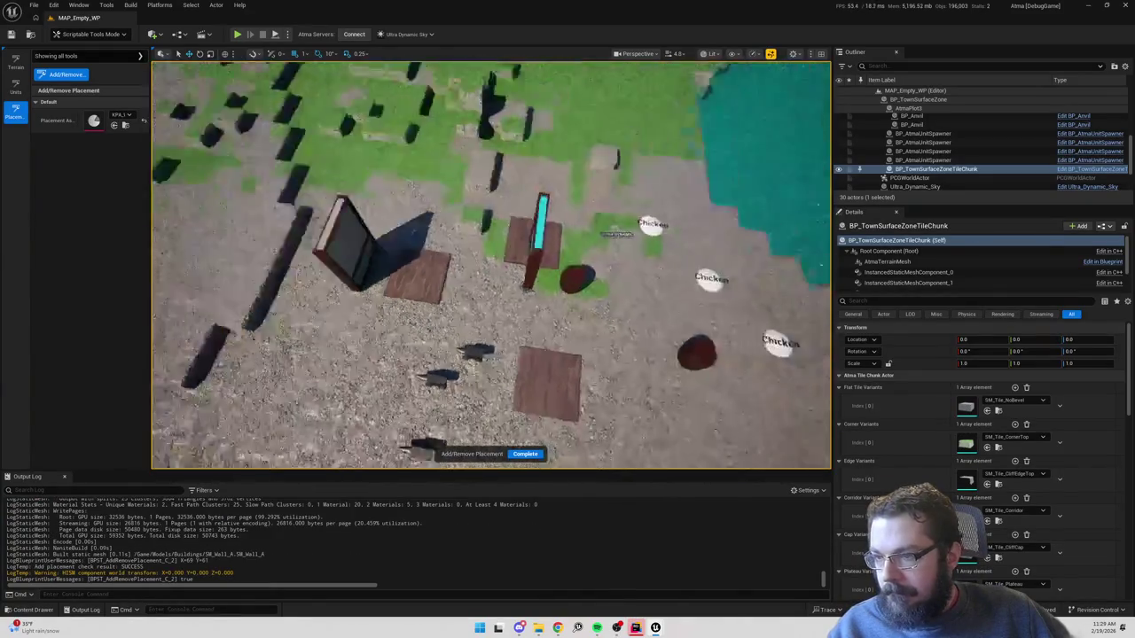
{"action": "left_click", "coordinate": [506, 284]}
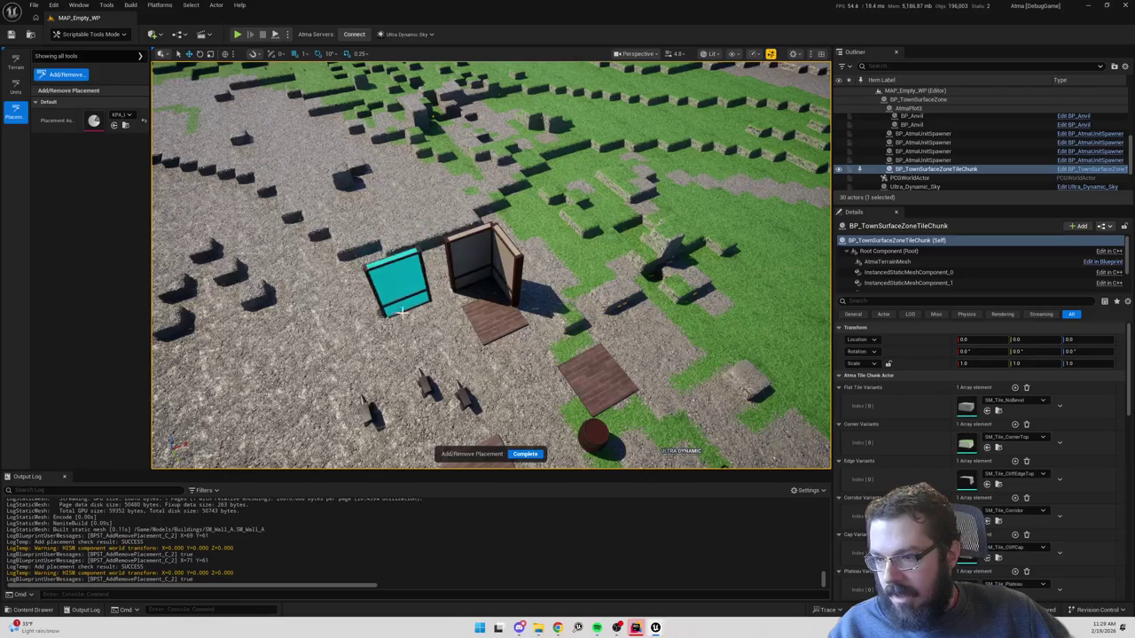
{"action": "left_click", "coordinate": [388, 321]}
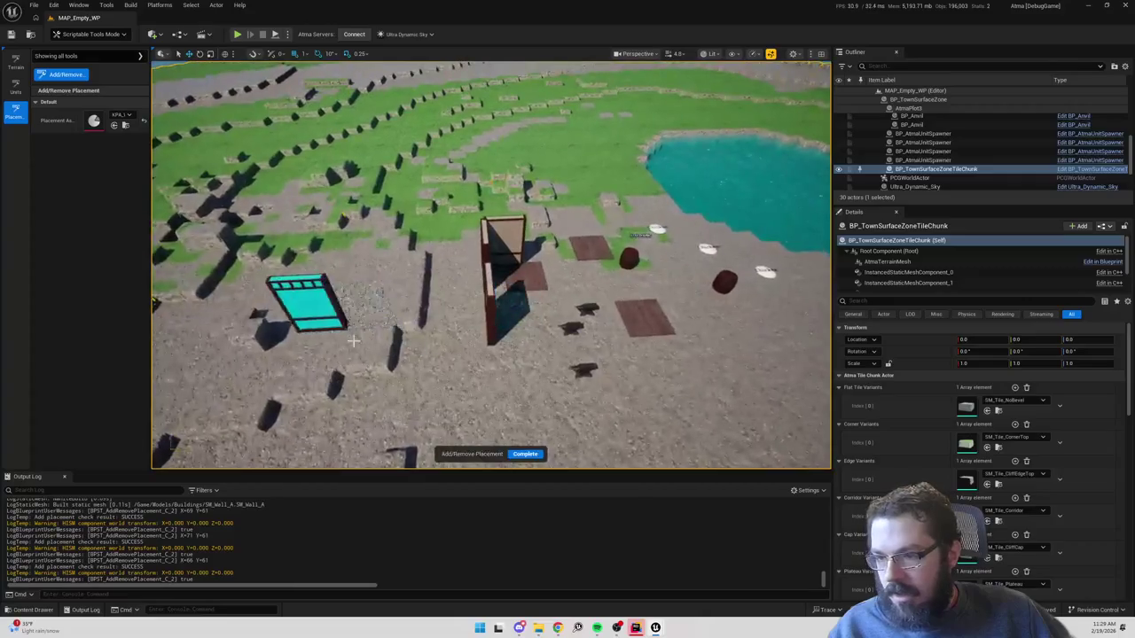
{"action": "left_click", "coordinate": [492, 359]}
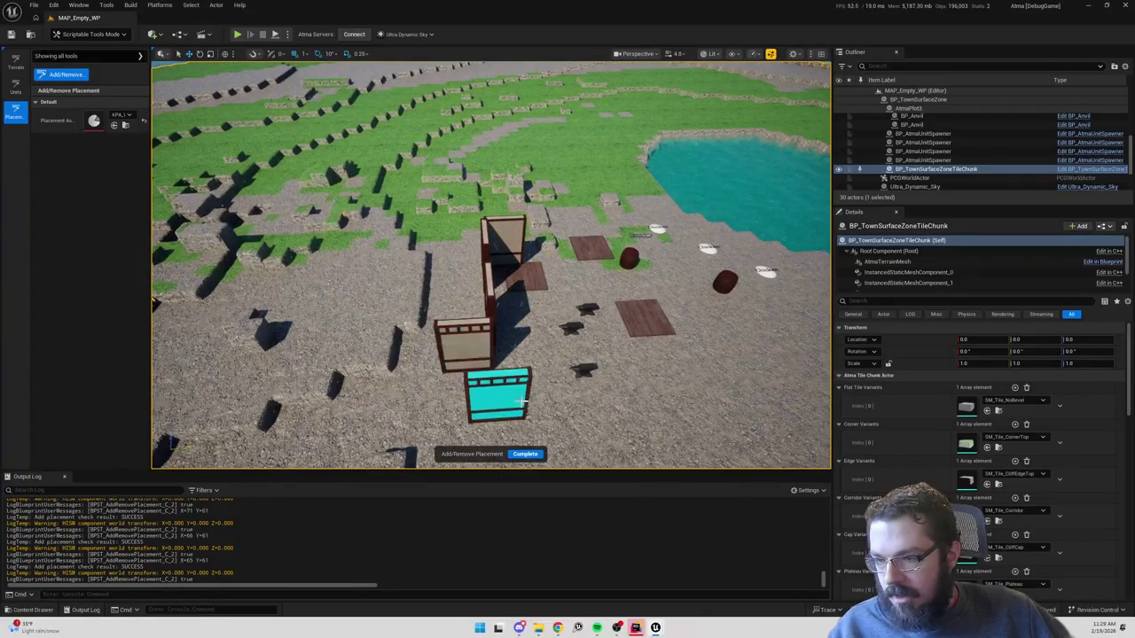
{"action": "scroll", "coordinate": [417, 293], "scroll_direction": "down", "scroll_amount": 3}
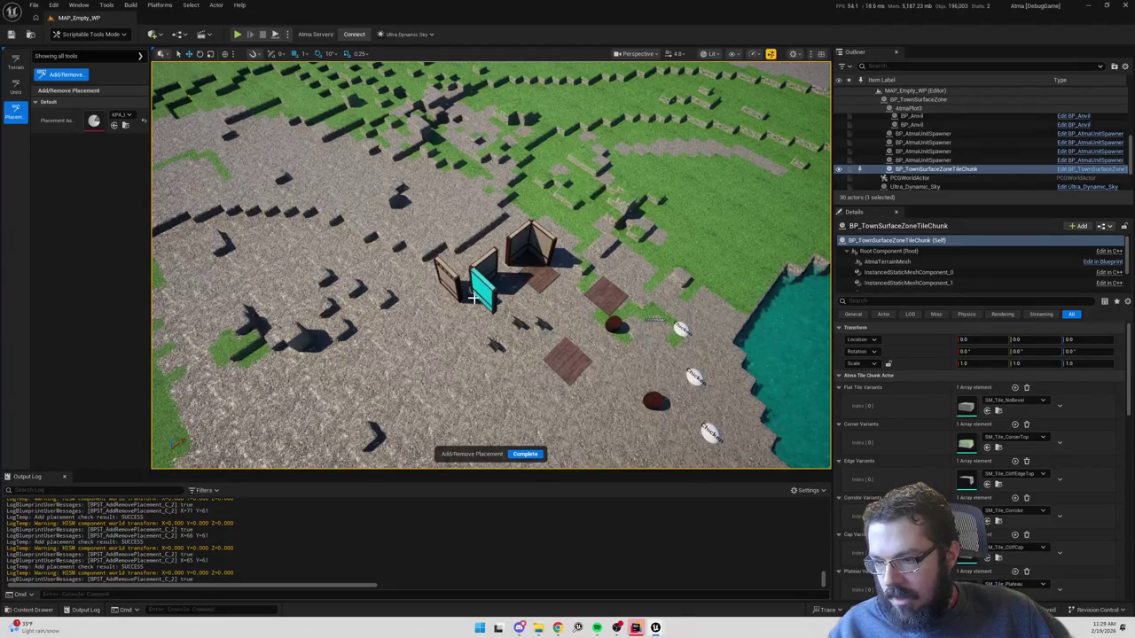
{"action": "left_click", "coordinate": [474, 300]}
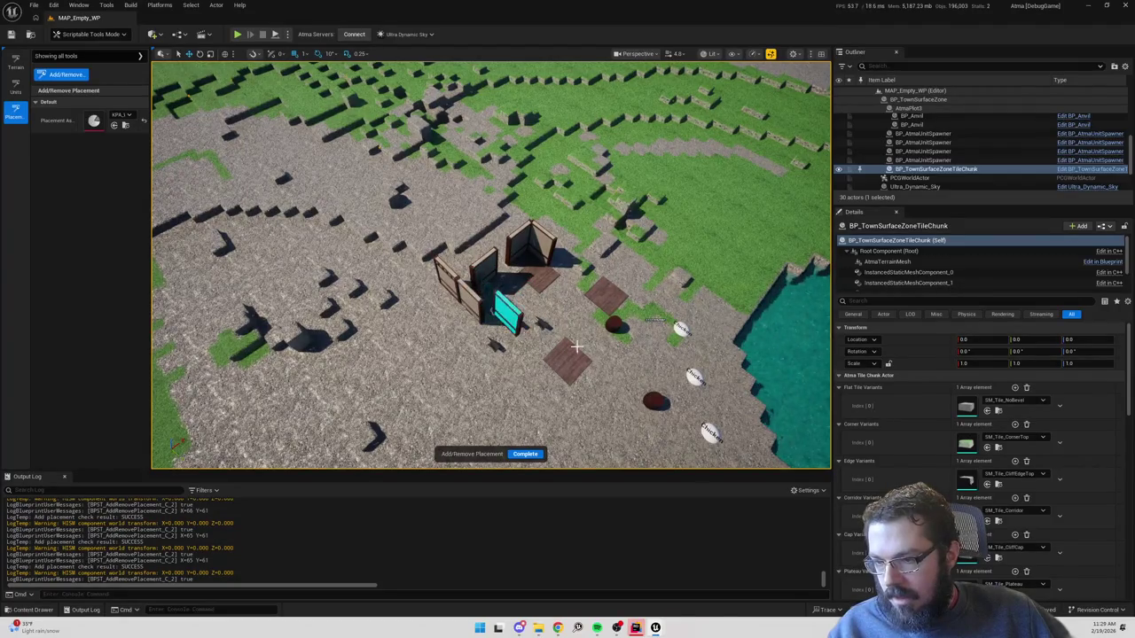
{"action": "left_click", "coordinate": [526, 454]}
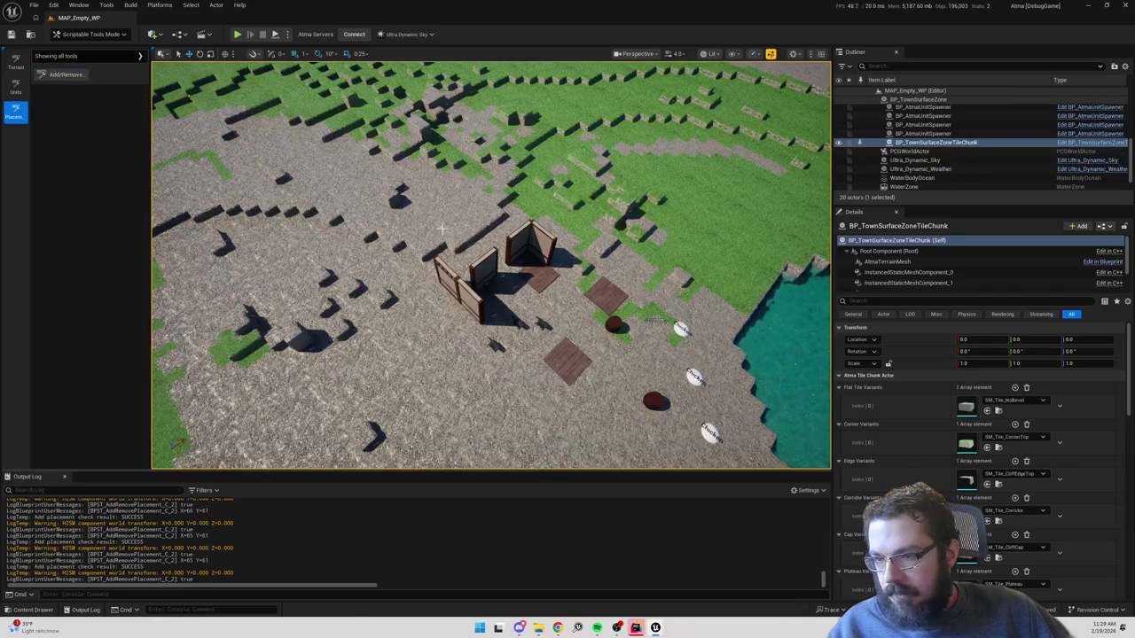
{"action": "left_click", "coordinate": [78, 76]}
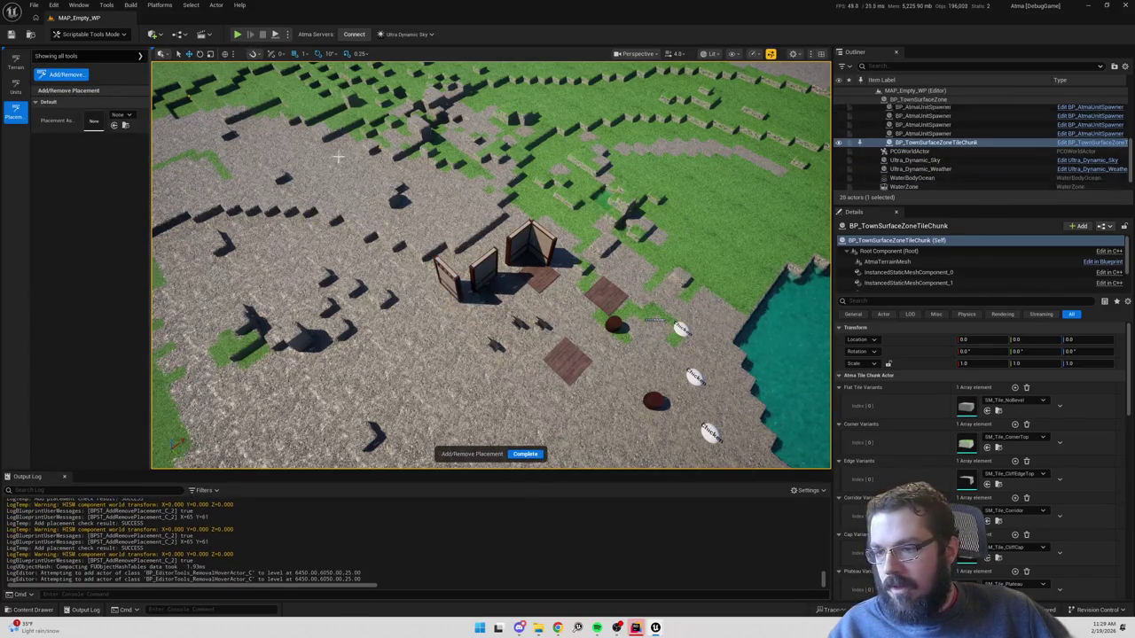
{"action": "left_click", "coordinate": [526, 454]}
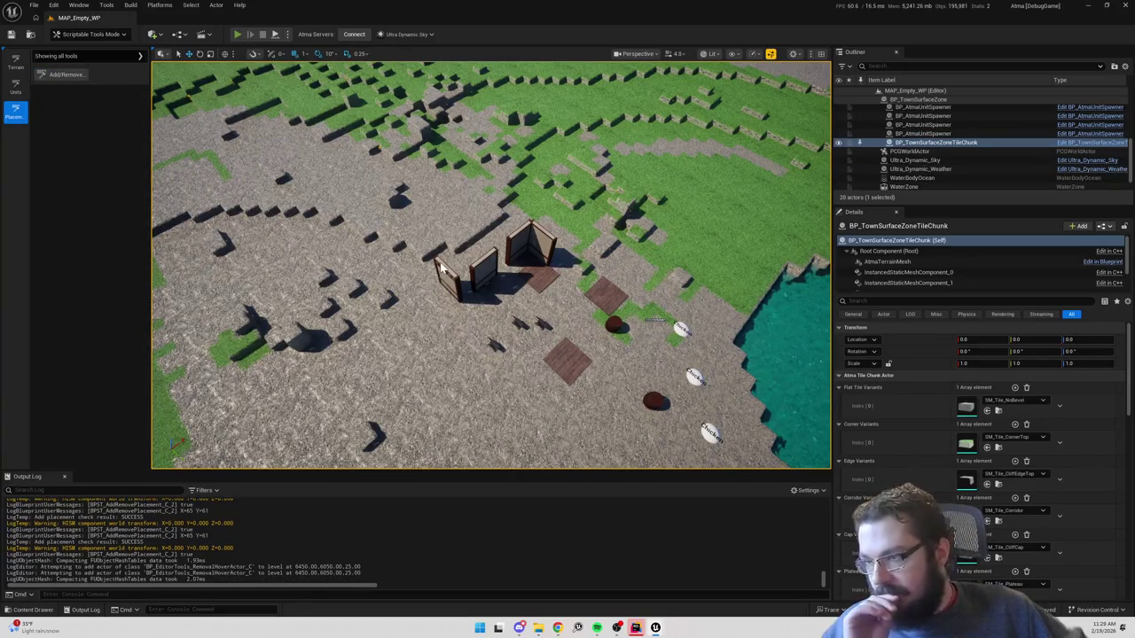
{"action": "key", "text": "alt+p"}
{"action": "mouse_move", "coordinate": [306, 266]}
{"action": "left_mouse_down"}
{"action": "mouse_move", "coordinate": [241, 319]}
{"action": "mouse_move", "coordinate": [380, 319]}
{"action": "mouse_move", "coordinate": [435, 271]}
{"action": "mouse_move", "coordinate": [548, 277]}
{"action": "mouse_move", "coordinate": [421, 228]}
{"action": "mouse_move", "coordinate": [558, 326]}
{"action": "mouse_move", "coordinate": [568, 304]}
{"action": "mouse_move", "coordinate": [828, 312]}
{"action": "mouse_move", "coordinate": [473, 274]}
{"action": "mouse_move", "coordinate": [490, 264]}
{"action": "mouse_move", "coordinate": [481, 321]}
{"action": "mouse_move", "coordinate": [601, 319]}
{"action": "mouse_move", "coordinate": [570, 307]}
{"action": "left_mouse_up"}
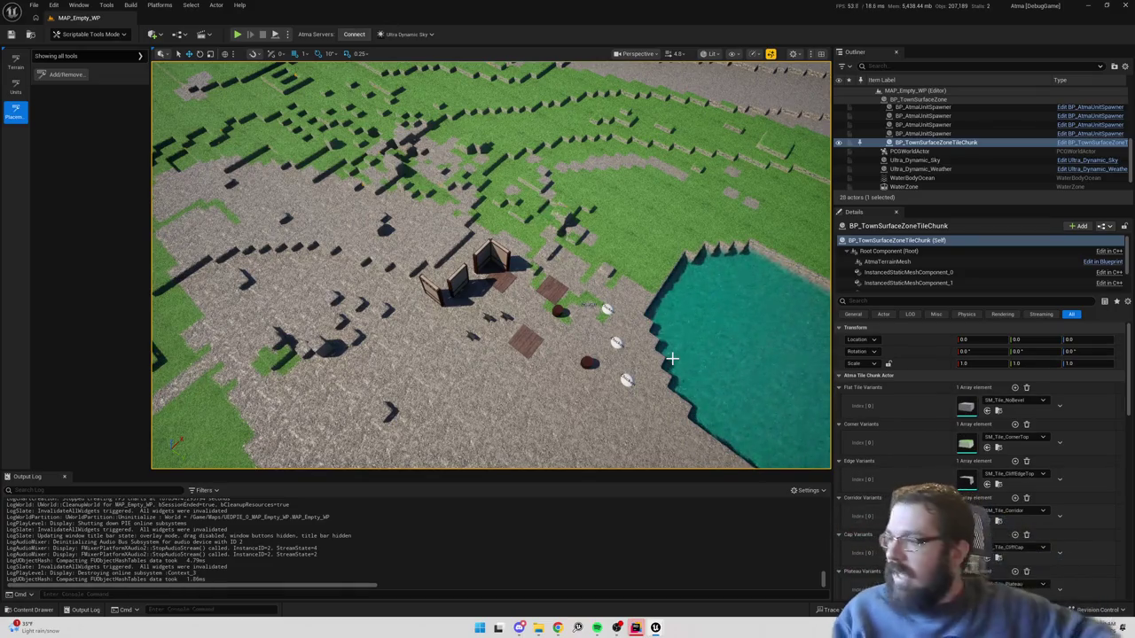
Start Add/Remove Placement with a wall asset found by searching 'wall'.
{"action": "left_click", "coordinate": [67, 75]}
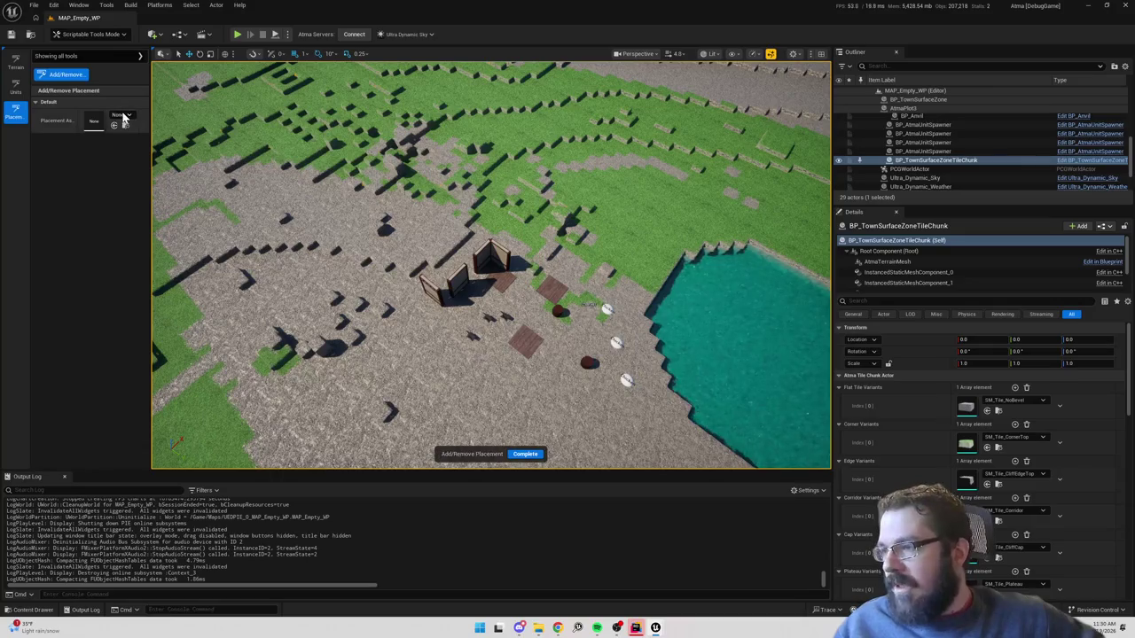
{"action": "left_click", "coordinate": [124, 115]}
{"action": "type", "text": "wall"}
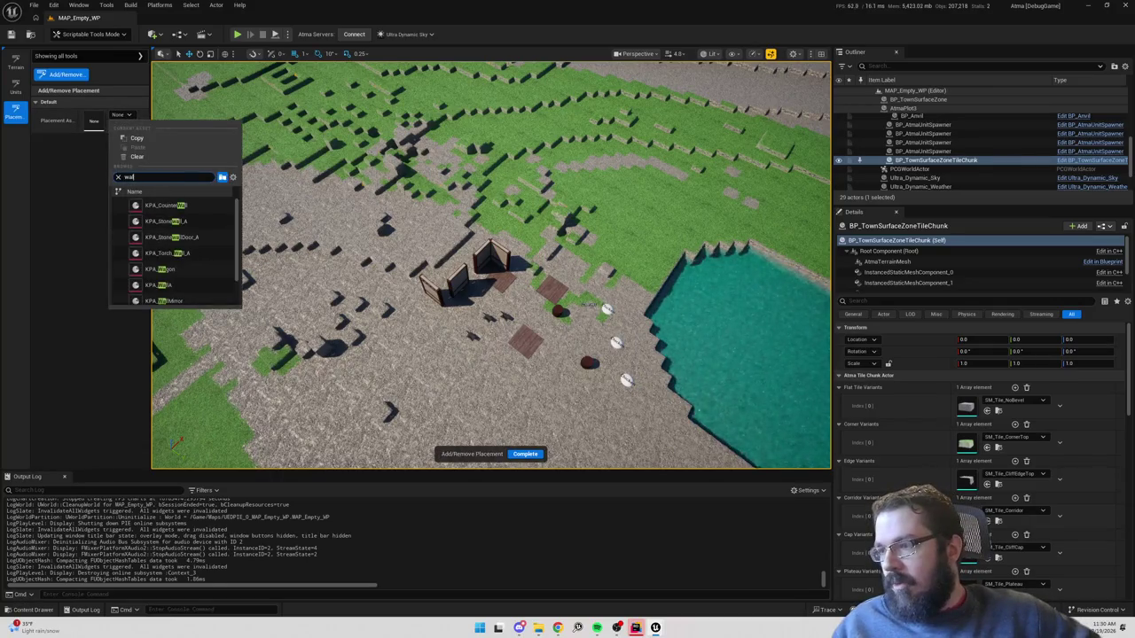
{"action": "left_click", "coordinate": [160, 269]}
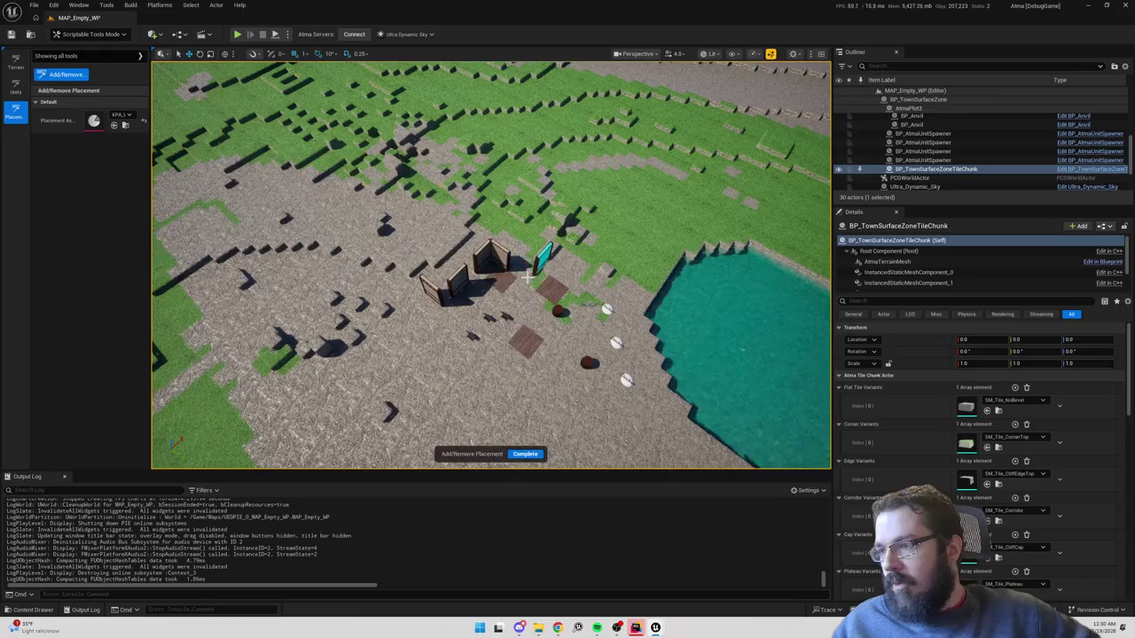
{"action": "scroll", "coordinate": [549, 217], "scroll_direction": "up", "scroll_amount": 2}
{"action": "scroll", "coordinate": [550, 221], "scroll_direction": "up", "scroll_amount": 5}
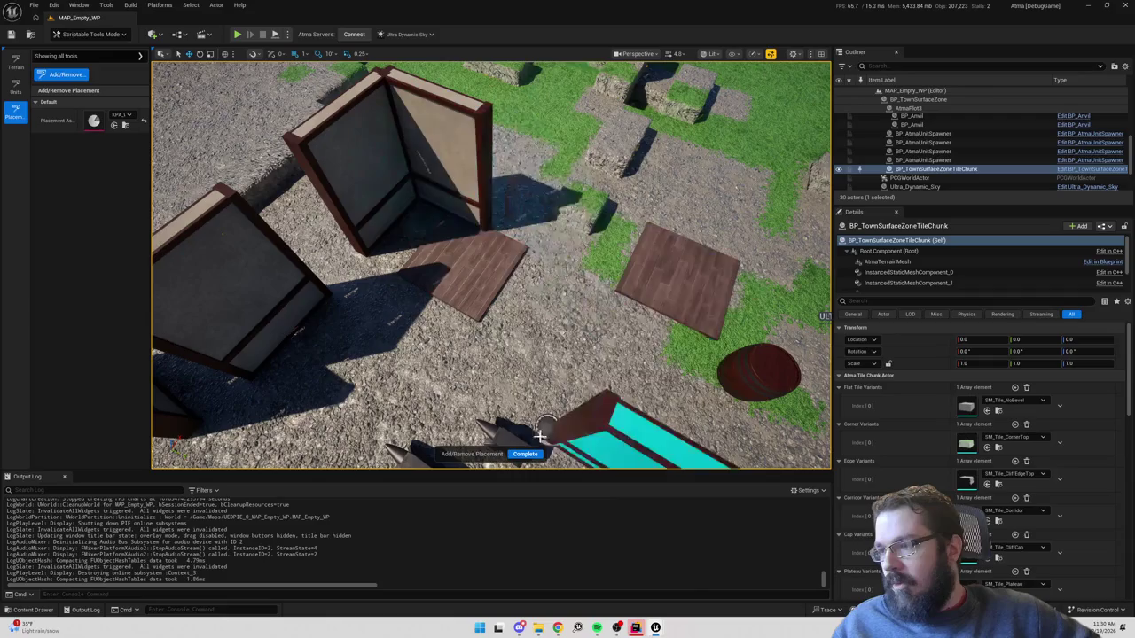
Place two walls forming a corner by the floor tile, then switch to BPST_AddRemovePlacement.
{"action": "left_click", "coordinate": [496, 229]}
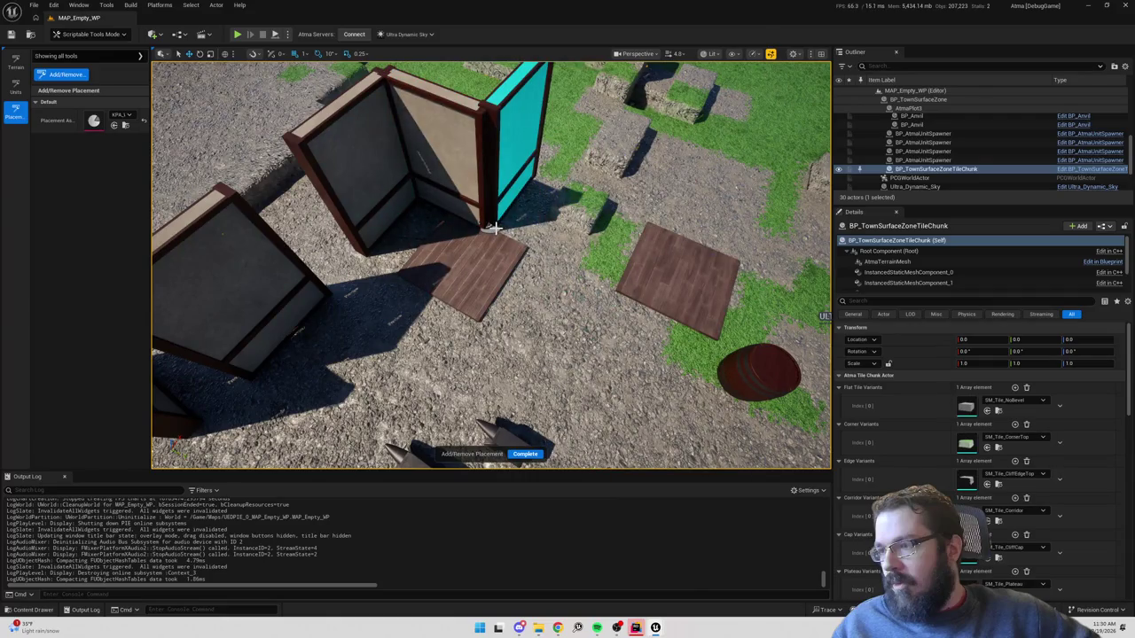
{"action": "left_click", "coordinate": [496, 229]}
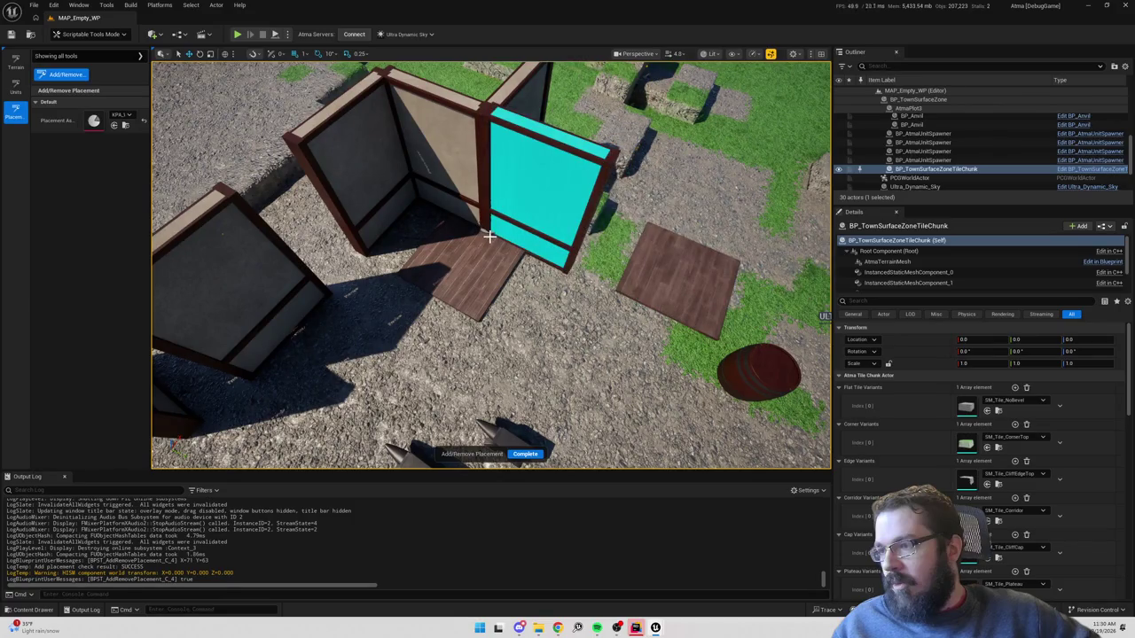
{"action": "left_click_drag", "start_coordinate": [567, 259], "coordinate": [521, 228]}
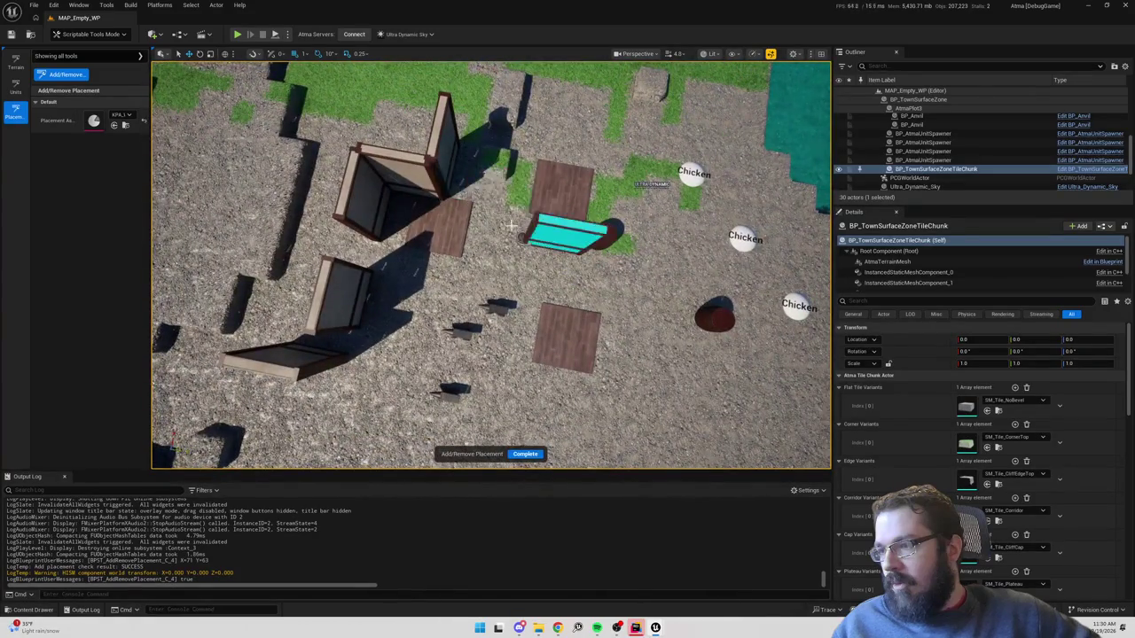
{"action": "scroll", "coordinate": [490, 236], "scroll_direction": "down", "scroll_amount": 5}
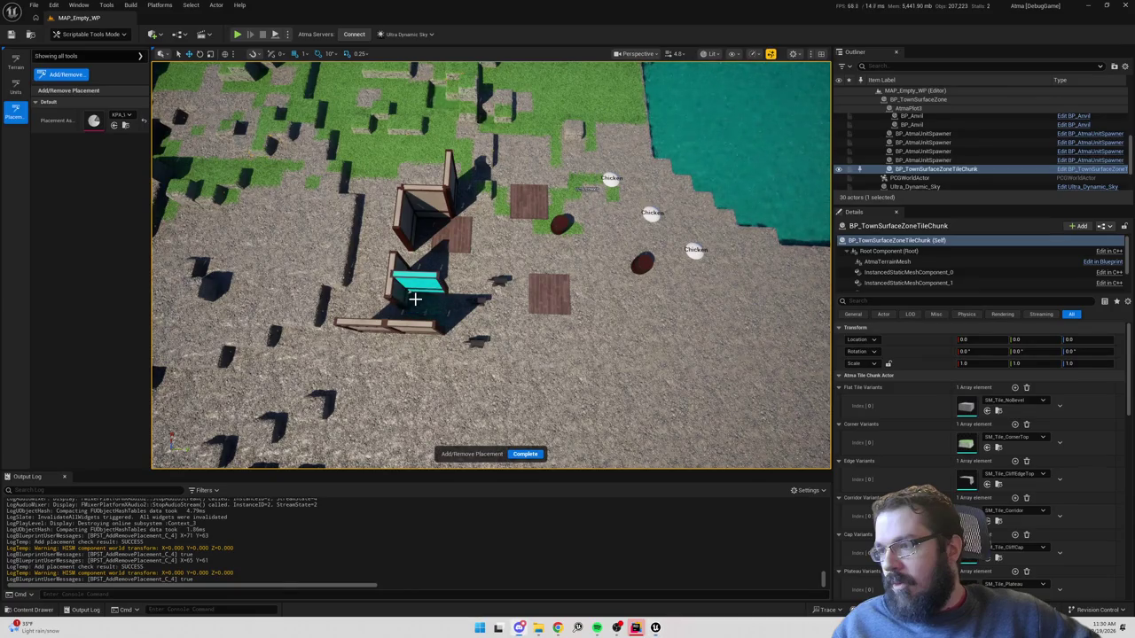
{"action": "key", "text": "alt+Tab"}
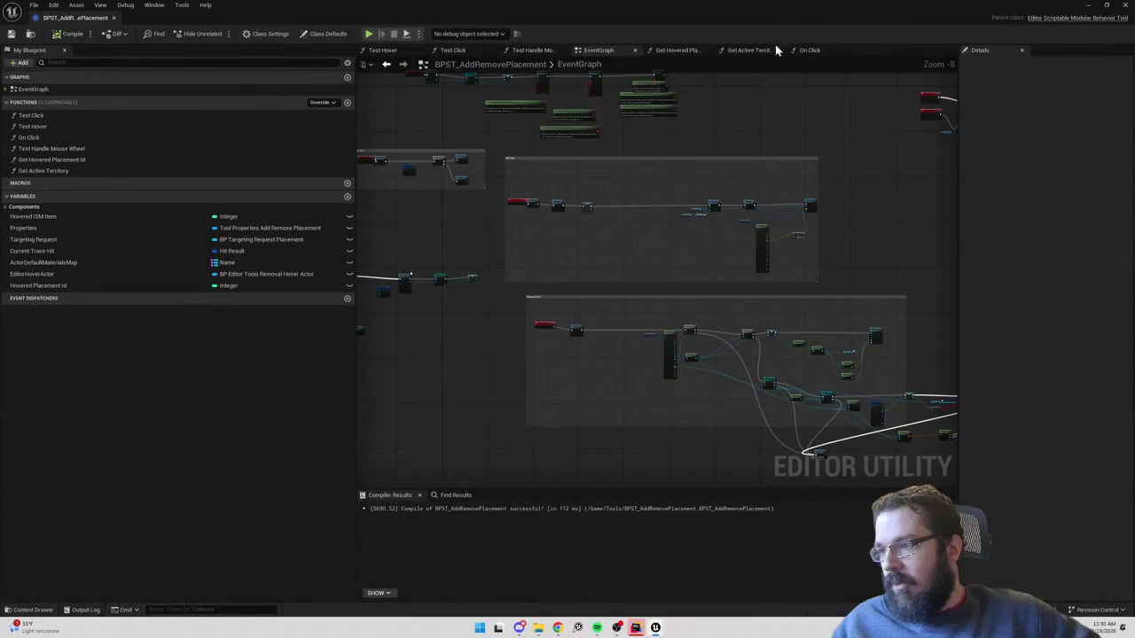
Review the On Click graph, then open BP_TargetingActor_Placement from a 'plnt' Content Drawer search.
{"action": "left_click", "coordinate": [811, 51]}
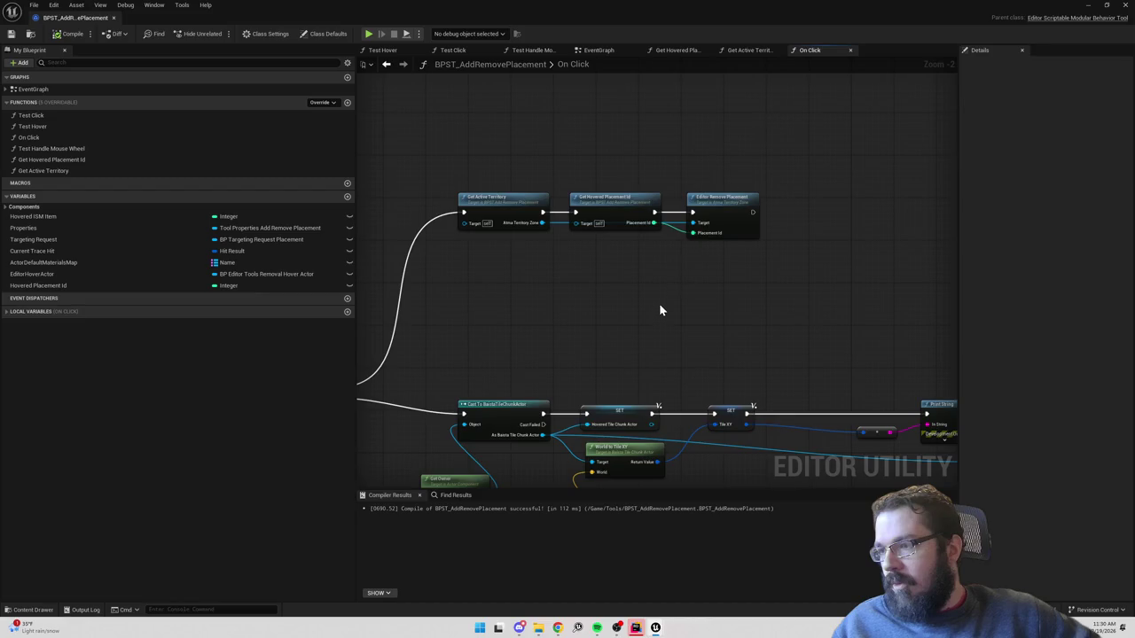
{"action": "key", "text": "ctrl+space"}
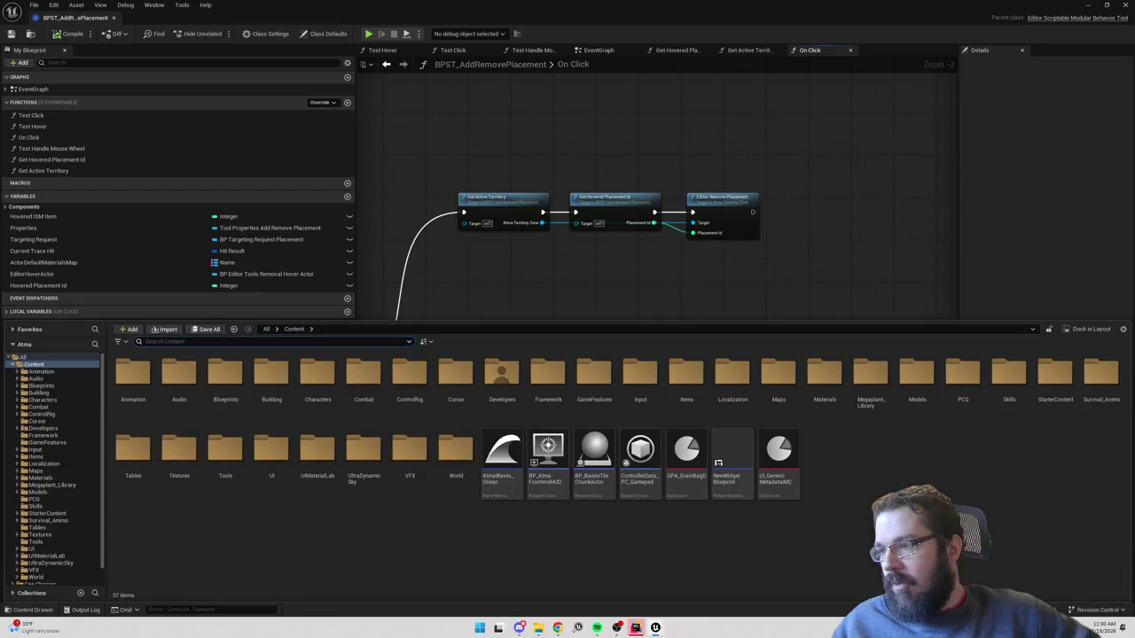
{"action": "type", "text": "_pl"}
{"action": "type", "text": "acement"}
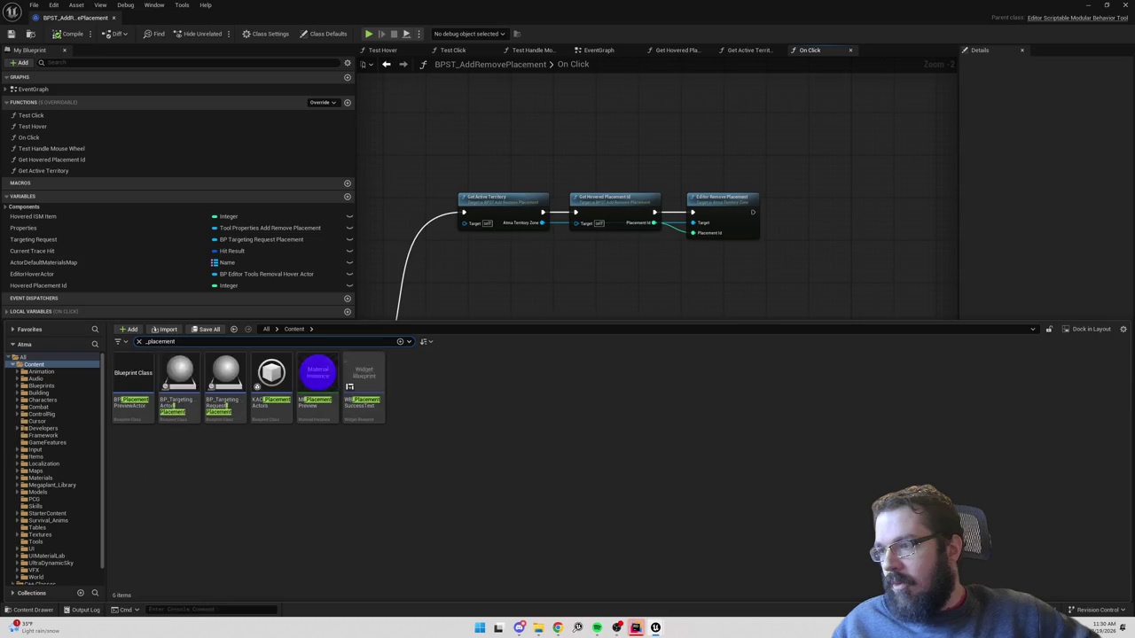
{"action": "left_click", "coordinate": [178, 380]}
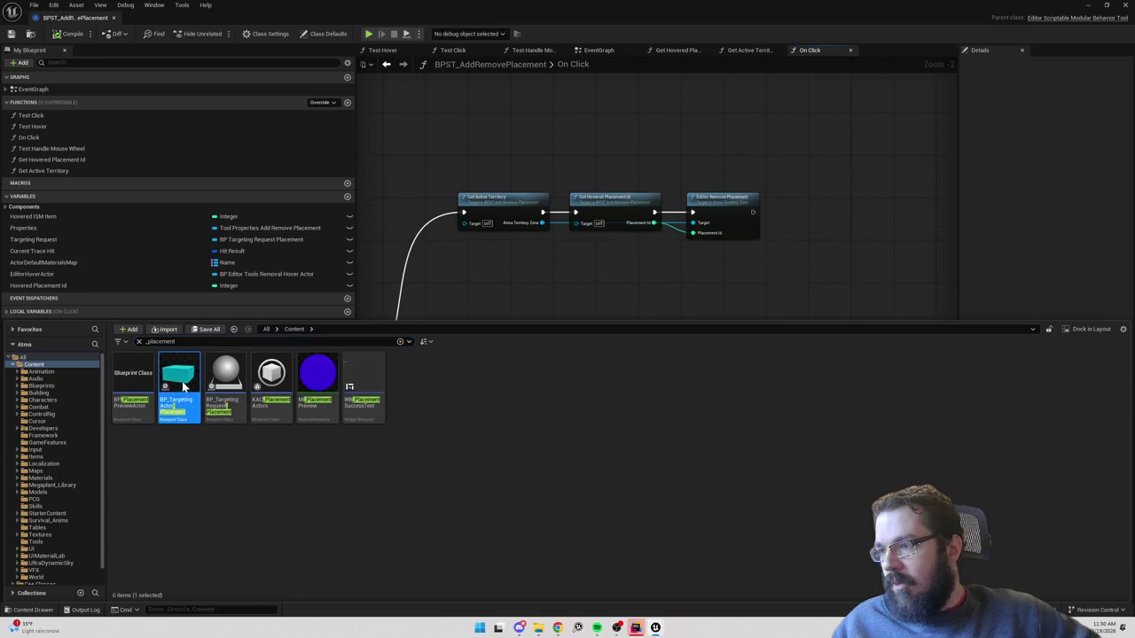
{"action": "double_click", "coordinate": [184, 385]}
Inspect BP_TargetingActor_Placement's trace-handling nodes, then open BP_TargetingRequest_Placement from the Content Drawer.
{"action": "scroll", "coordinate": [527, 300], "scroll_direction": "down", "scroll_amount": 3}
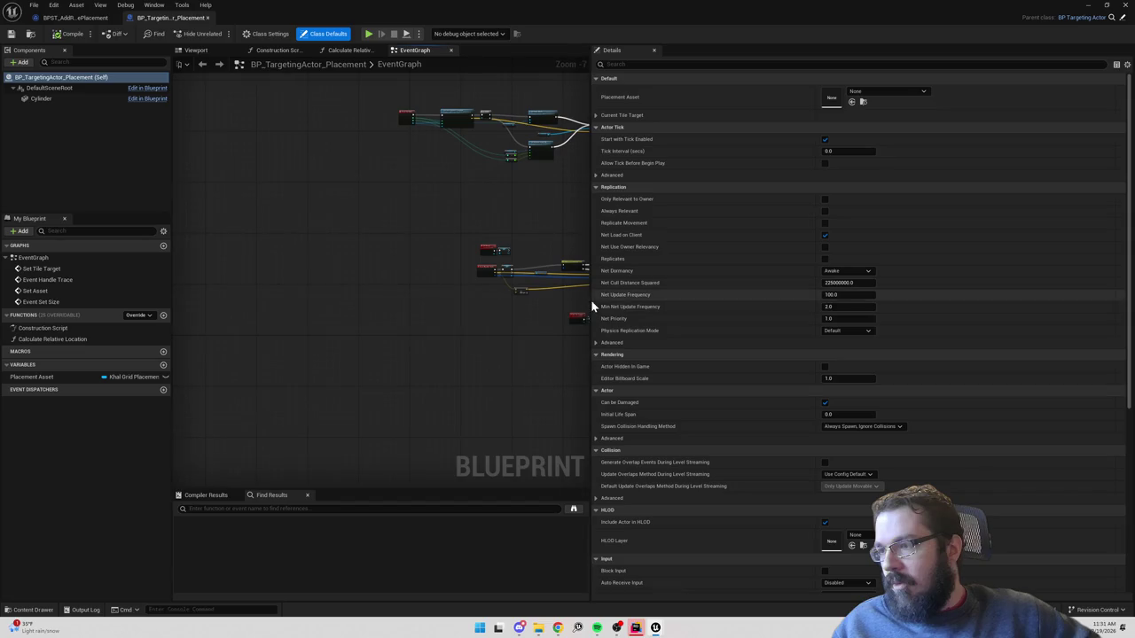
{"action": "left_click_drag", "start_coordinate": [593, 306], "coordinate": [913, 334]}
{"action": "scroll", "coordinate": [755, 346], "scroll_direction": "up", "scroll_amount": 3}
{"action": "scroll", "coordinate": [690, 283], "scroll_direction": "up", "scroll_amount": 1}
{"action": "scroll", "coordinate": [579, 236], "scroll_direction": "up", "scroll_amount": 1}
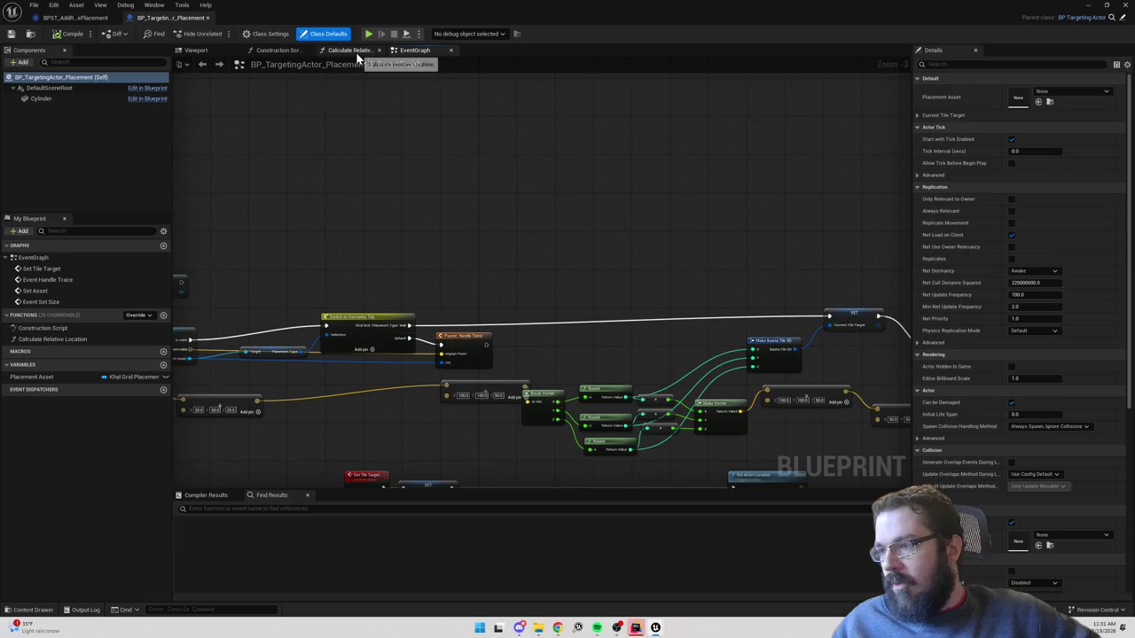
{"action": "mouse_move", "coordinate": [436, 189]}
{"action": "left_mouse_down"}
{"action": "mouse_move", "coordinate": [532, 241]}
{"action": "mouse_move", "coordinate": [510, 252]}
{"action": "left_mouse_up"}
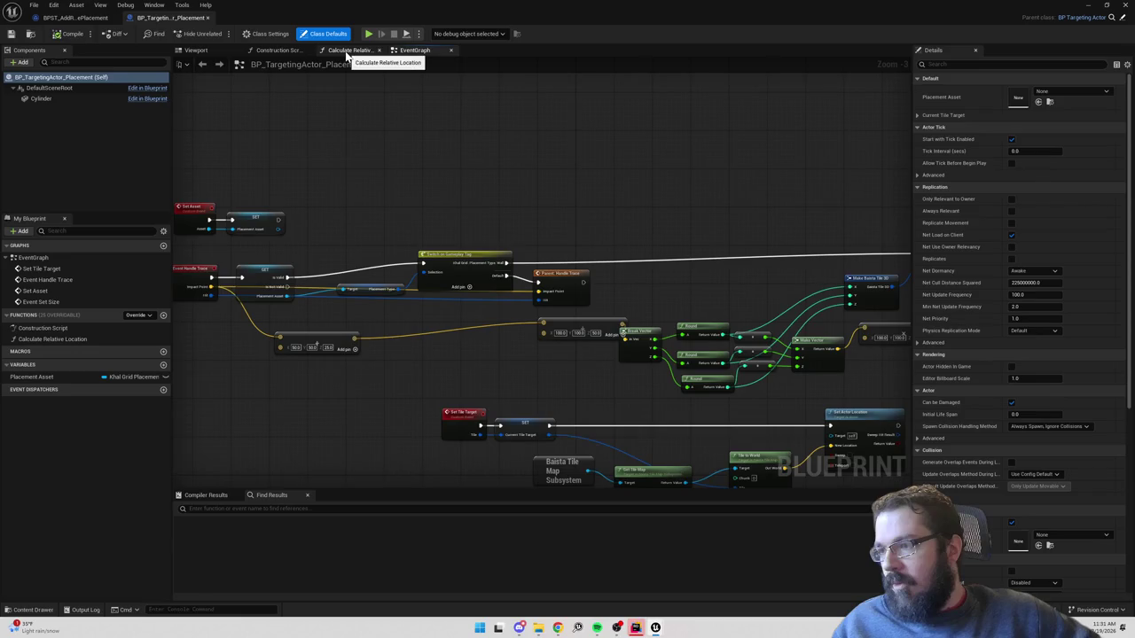
{"action": "scroll", "coordinate": [452, 240], "scroll_direction": "down", "scroll_amount": 4}
{"action": "scroll", "coordinate": [467, 231], "scroll_direction": "up", "scroll_amount": 1}
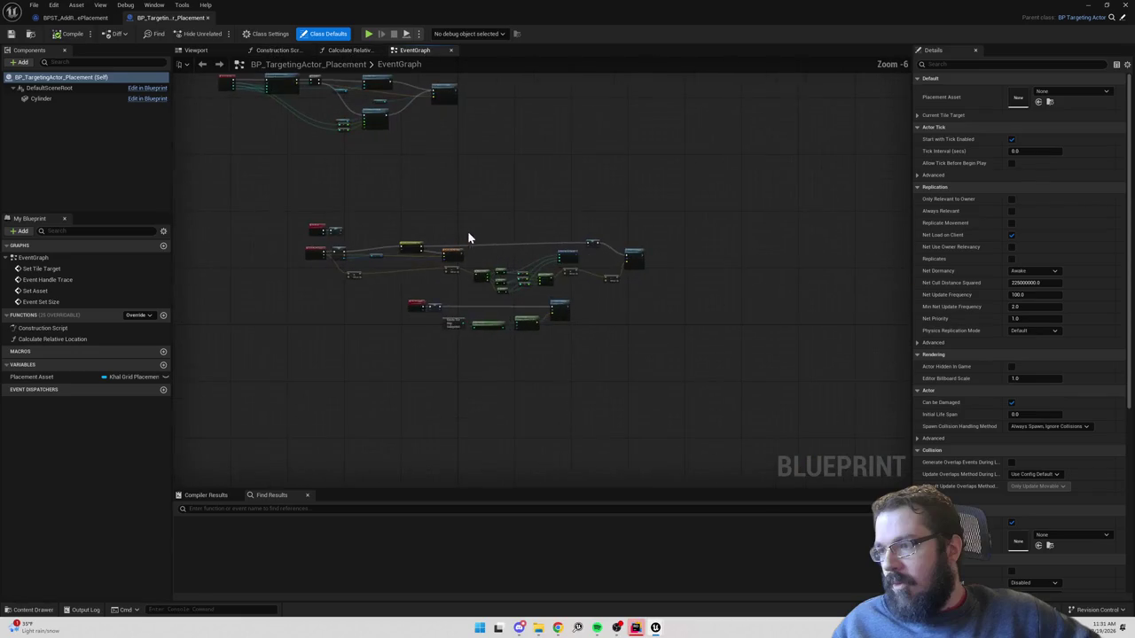
{"action": "key", "text": "ctrl+space"}
{"action": "left_click", "coordinate": [230, 377]}
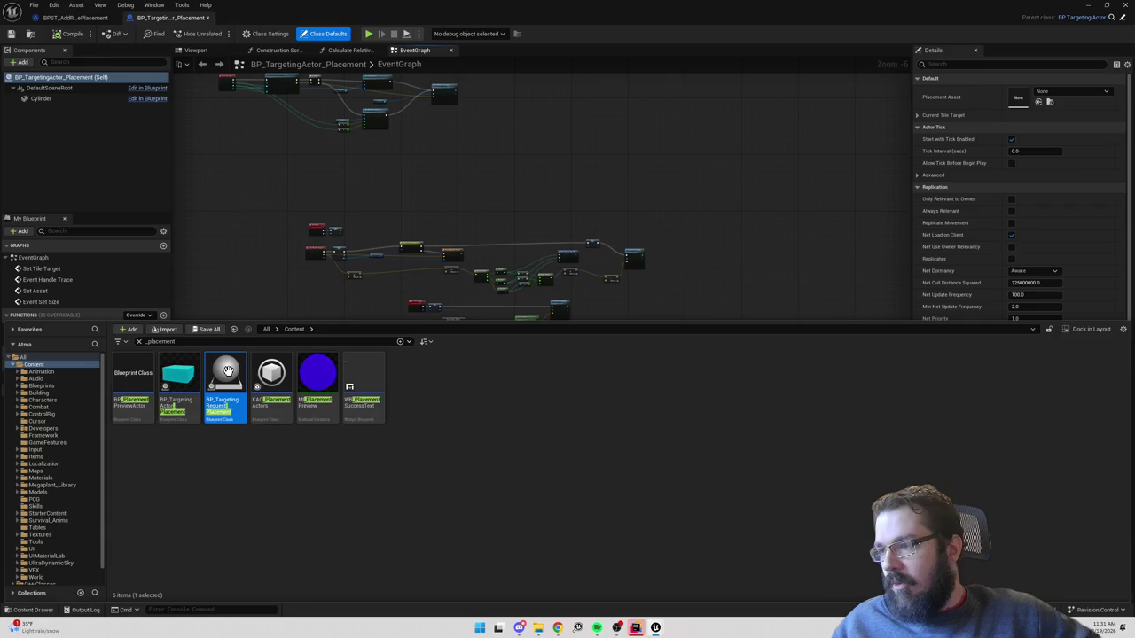
{"action": "double_click", "coordinate": [232, 377]}
Pan to the BeginPlay, input and confirm nodes, selecting the payload, struct and notify nodes.
{"action": "scroll", "coordinate": [732, 371], "scroll_direction": "down", "scroll_amount": 8}
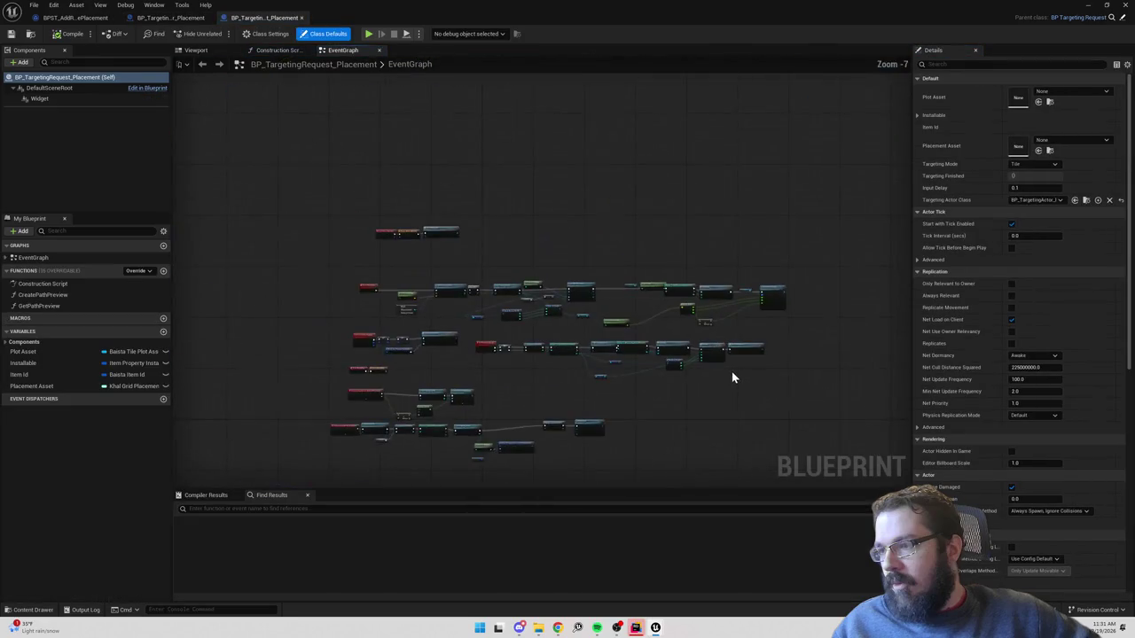
{"action": "scroll", "coordinate": [585, 222], "scroll_direction": "up", "scroll_amount": 4}
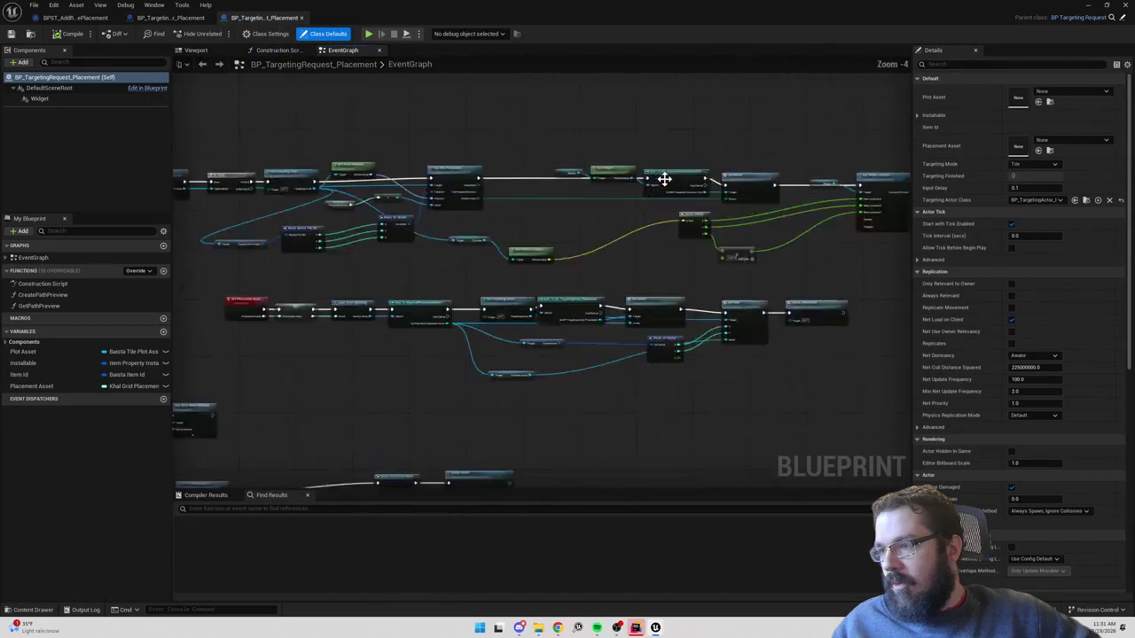
{"action": "mouse_move", "coordinate": [577, 229]}
{"action": "left_mouse_down"}
{"action": "mouse_move", "coordinate": [524, 240]}
{"action": "mouse_move", "coordinate": [841, 236]}
{"action": "mouse_move", "coordinate": [783, 233]}
{"action": "mouse_move", "coordinate": [683, 290]}
{"action": "left_mouse_up"}
{"action": "mouse_move", "coordinate": [550, 400]}
{"action": "left_mouse_down"}
{"action": "mouse_move", "coordinate": [570, 367]}
{"action": "mouse_move", "coordinate": [582, 172]}
{"action": "left_mouse_up"}
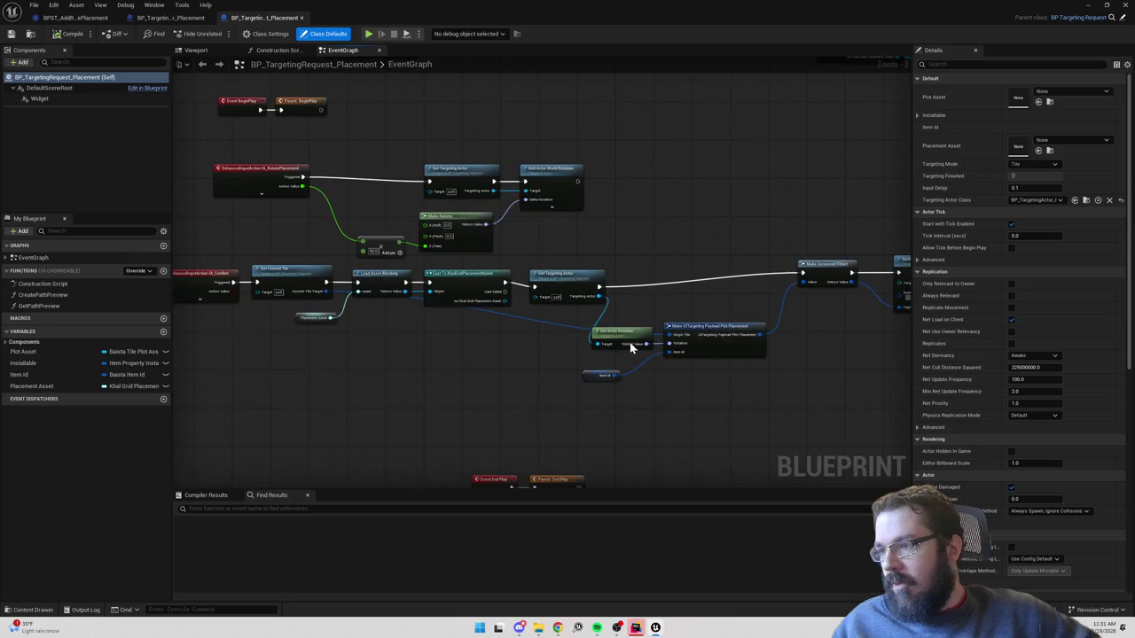
{"action": "scroll", "coordinate": [532, 352], "scroll_direction": "up", "scroll_amount": 2}
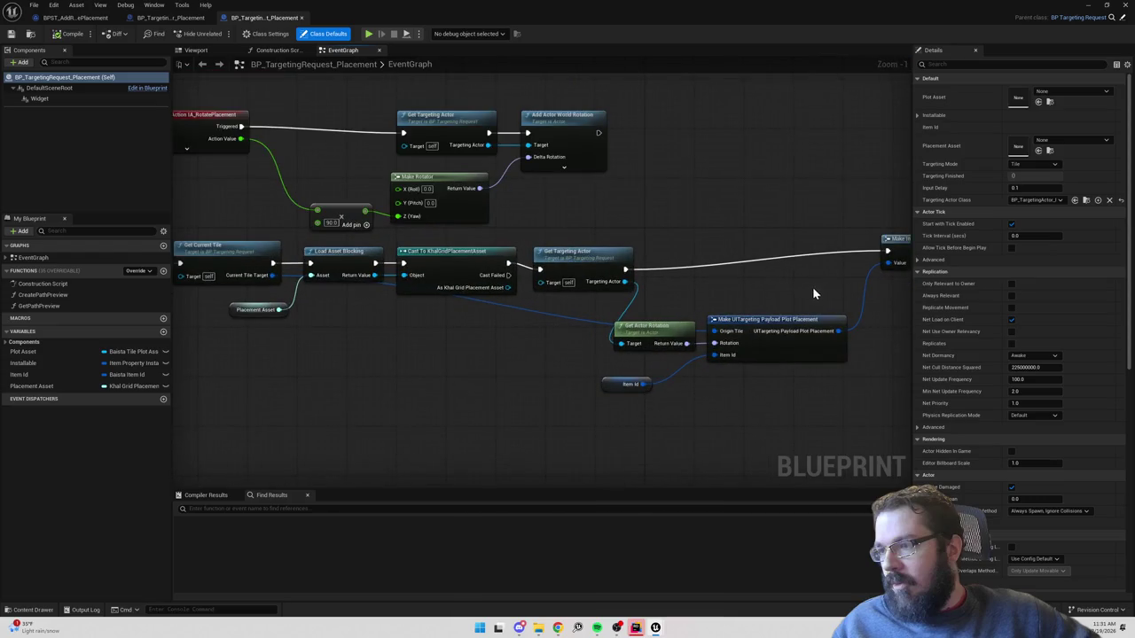
{"action": "left_click_drag", "start_coordinate": [812, 286], "coordinate": [496, 307]}
{"action": "mouse_move", "coordinate": [685, 374]}
{"action": "left_mouse_down"}
{"action": "mouse_move", "coordinate": [426, 274]}
{"action": "mouse_move", "coordinate": [710, 216]}
{"action": "mouse_move", "coordinate": [698, 213]}
{"action": "mouse_move", "coordinate": [754, 171]}
{"action": "mouse_move", "coordinate": [730, 380]}
{"action": "left_mouse_up"}
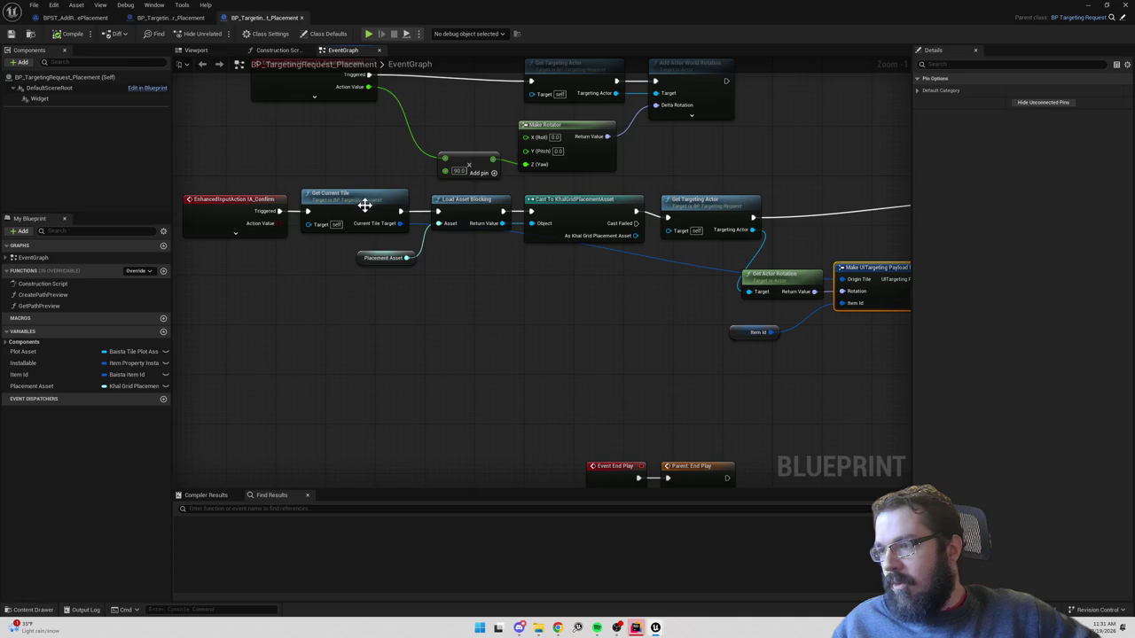
Look over the remaining event graph nodes, then minimize the Blueprint to return to the level.
{"action": "scroll", "coordinate": [678, 235], "scroll_direction": "down", "scroll_amount": 3}
{"action": "mouse_move", "coordinate": [704, 199]}
{"action": "left_mouse_down"}
{"action": "mouse_move", "coordinate": [684, 375]}
{"action": "mouse_move", "coordinate": [648, 481]}
{"action": "mouse_move", "coordinate": [542, 392]}
{"action": "mouse_move", "coordinate": [507, 252]}
{"action": "left_mouse_up"}
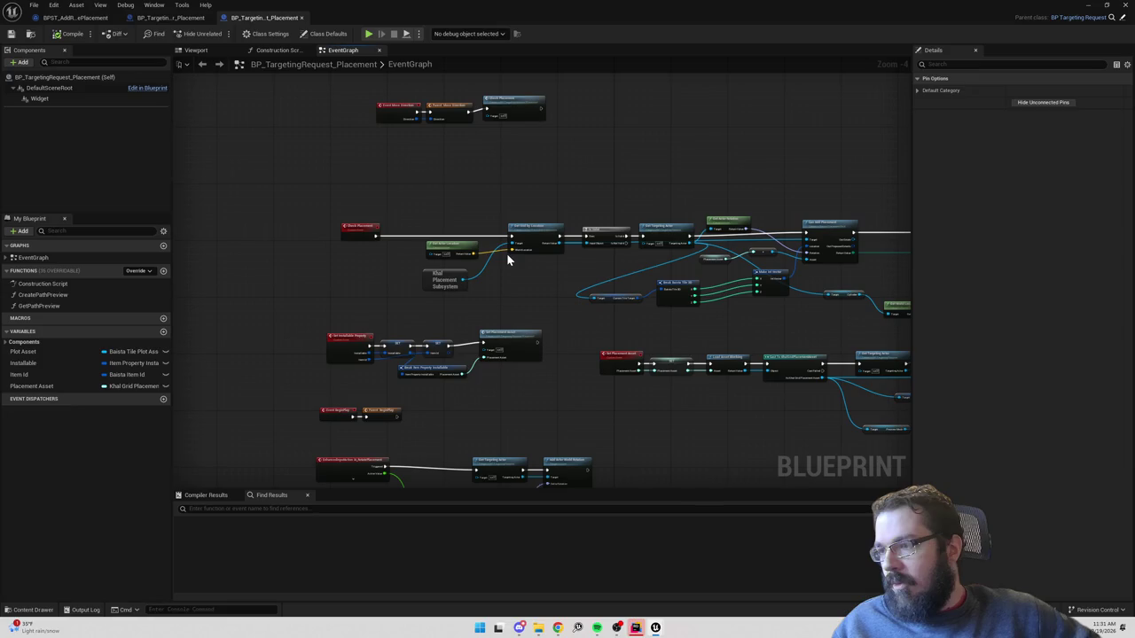
{"action": "left_click_drag", "start_coordinate": [501, 285], "coordinate": [514, 234]}
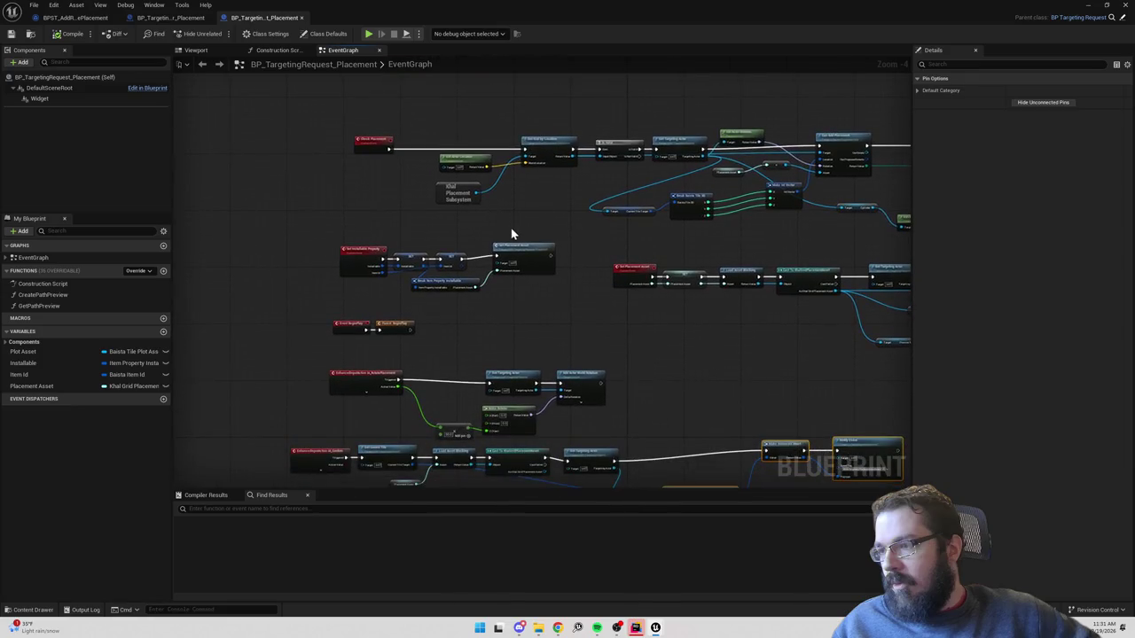
{"action": "mouse_move", "coordinate": [608, 221]}
{"action": "left_mouse_down"}
{"action": "mouse_move", "coordinate": [535, 314]}
{"action": "mouse_move", "coordinate": [532, 375]}
{"action": "mouse_move", "coordinate": [402, 322]}
{"action": "left_mouse_up"}
{"action": "mouse_move", "coordinate": [798, 127]}
{"action": "left_mouse_down"}
{"action": "mouse_move", "coordinate": [773, 157]}
{"action": "mouse_move", "coordinate": [714, 140]}
{"action": "left_mouse_up"}
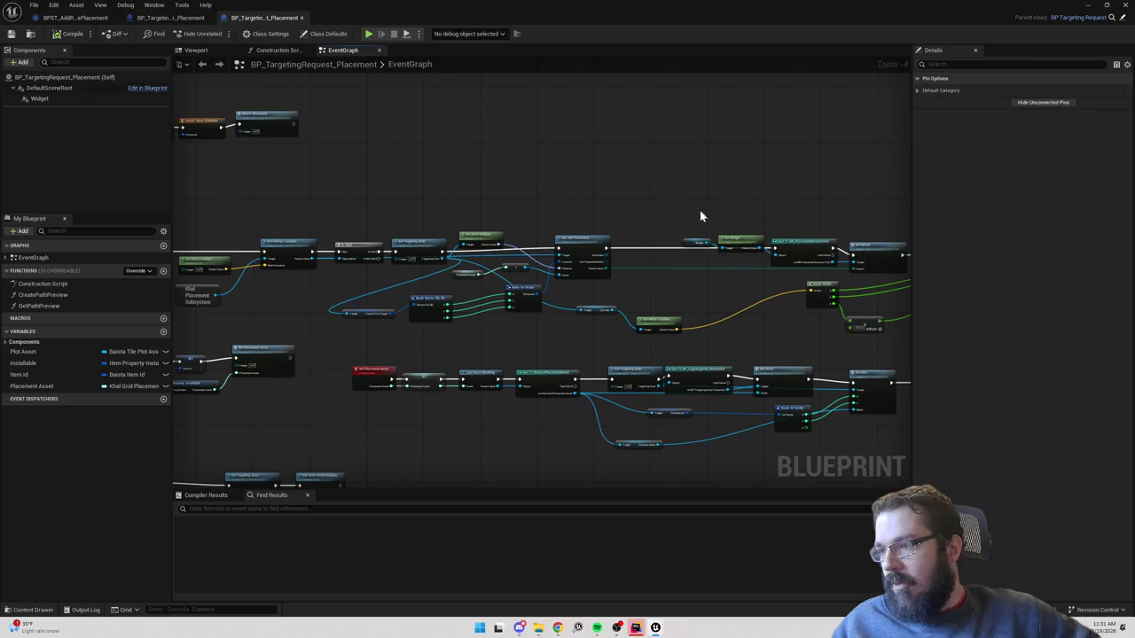
{"action": "left_click_drag", "start_coordinate": [699, 215], "coordinate": [684, 197]}
{"action": "scroll", "coordinate": [305, 182], "scroll_direction": "down", "scroll_amount": 3}
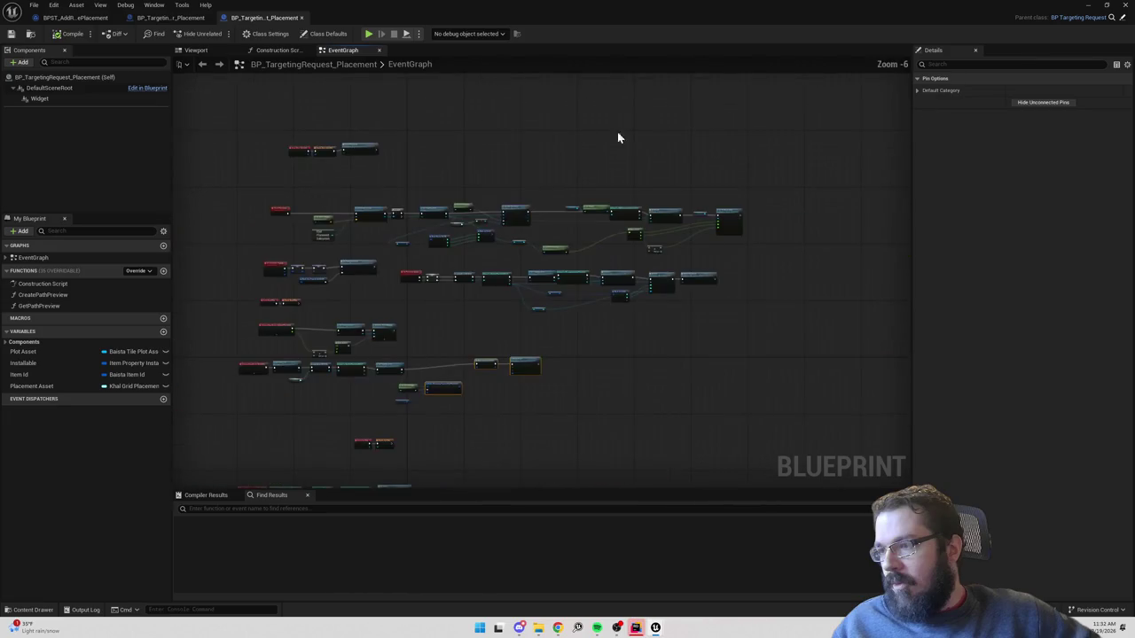
{"action": "left_click", "coordinate": [1088, 4]}
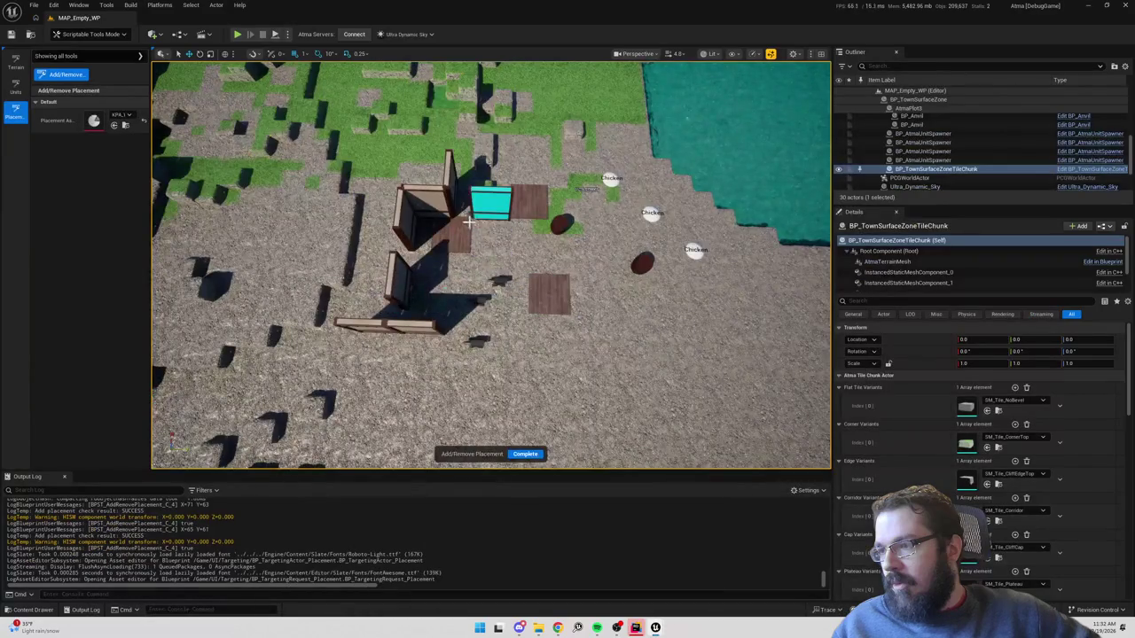
Place a cluster of five wooden wall pieces on the open ground.
{"action": "scroll", "coordinate": [466, 200], "scroll_direction": "up", "scroll_amount": 5}
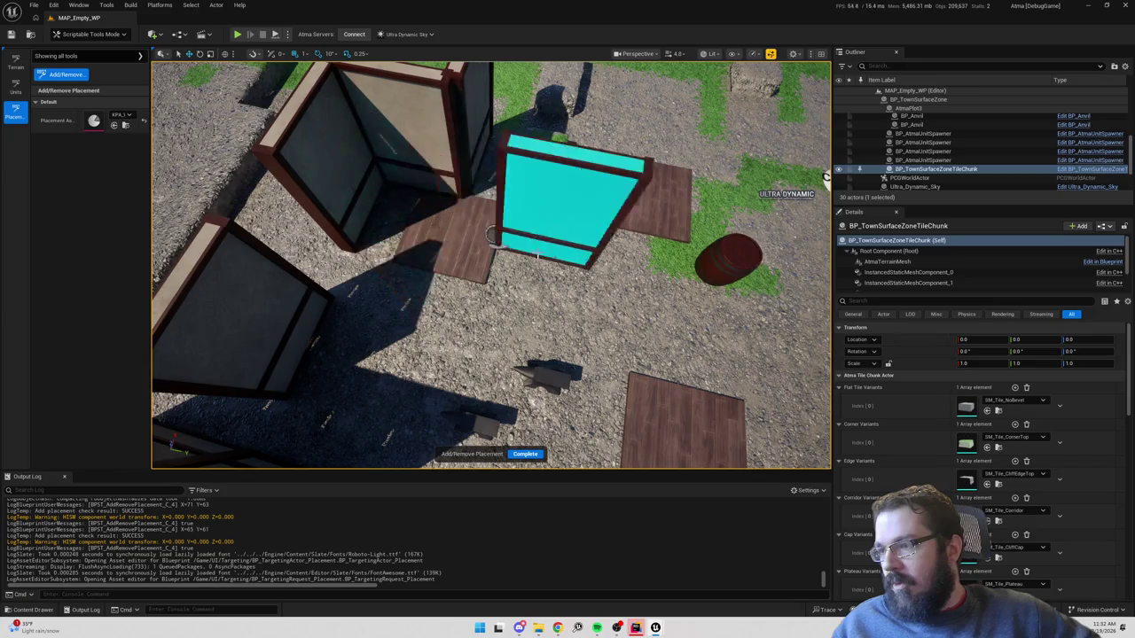
{"action": "scroll", "coordinate": [547, 253], "scroll_direction": "down", "scroll_amount": 10}
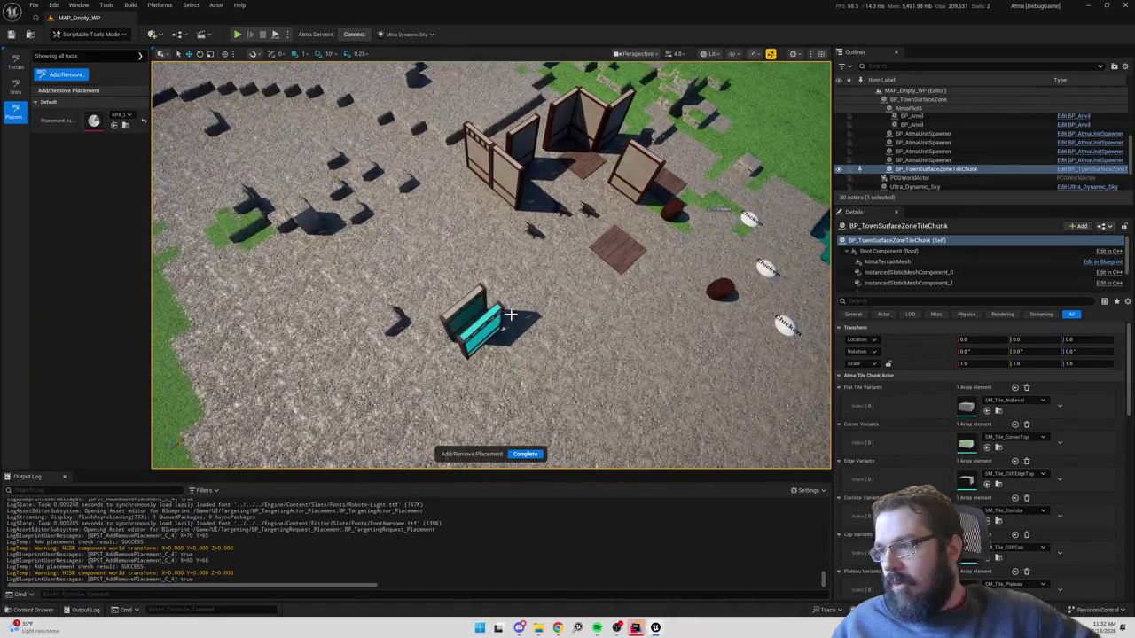
{"action": "left_click", "coordinate": [510, 314]}
{"action": "left_click", "coordinate": [572, 268]}
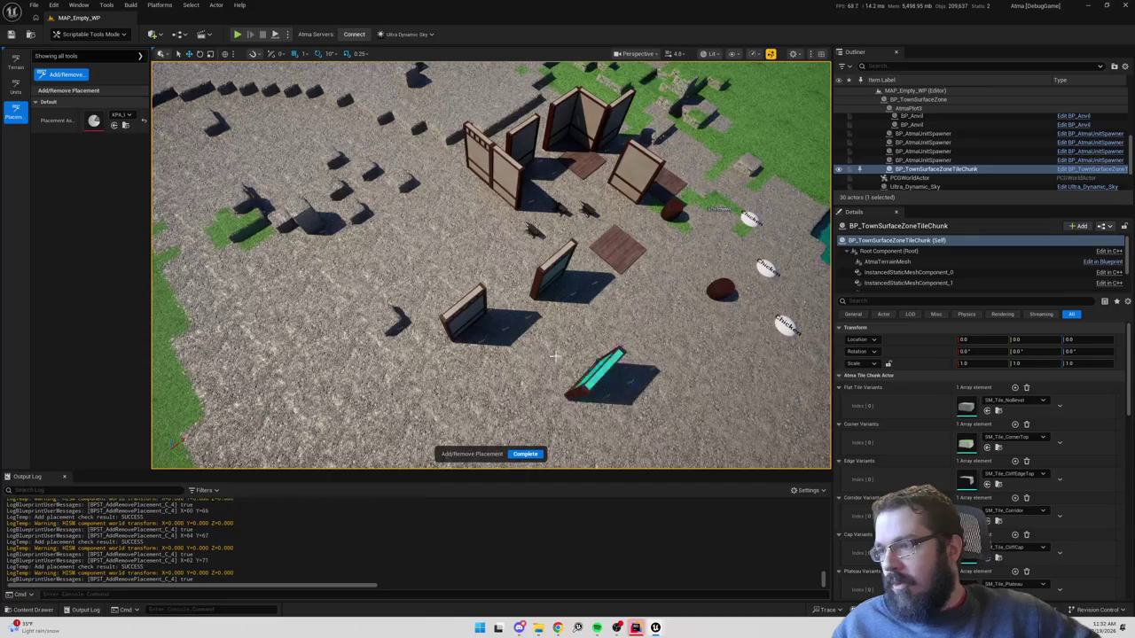
{"action": "scroll", "coordinate": [554, 355], "scroll_direction": "down", "scroll_amount": 5}
{"action": "left_click", "coordinate": [591, 331]}
{"action": "left_click", "coordinate": [591, 274]}
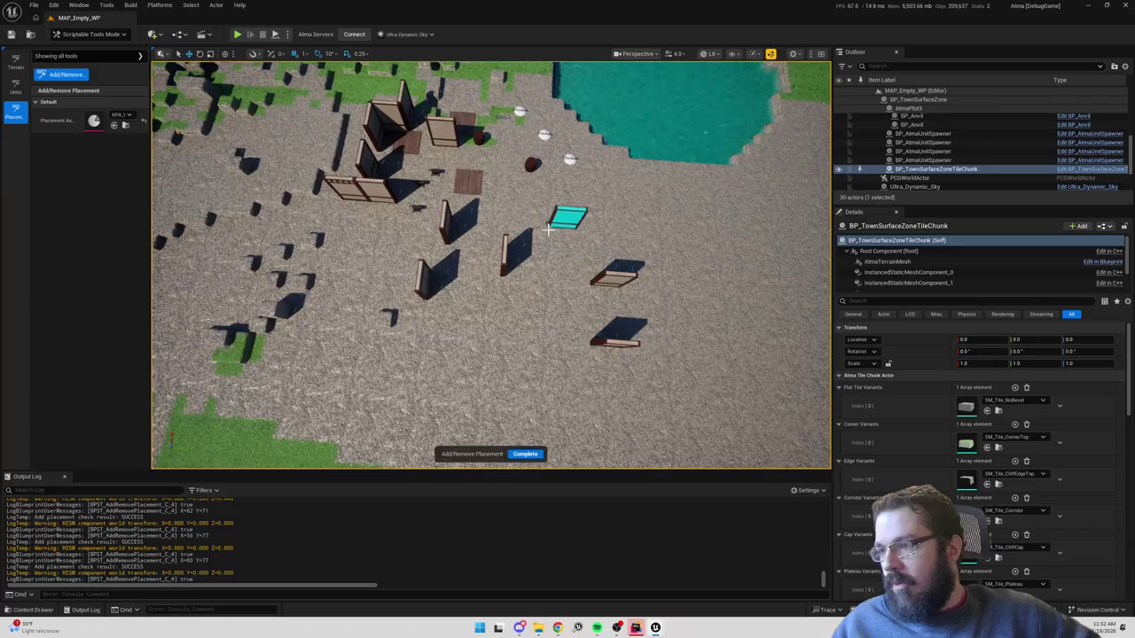
{"action": "left_click", "coordinate": [550, 229]}
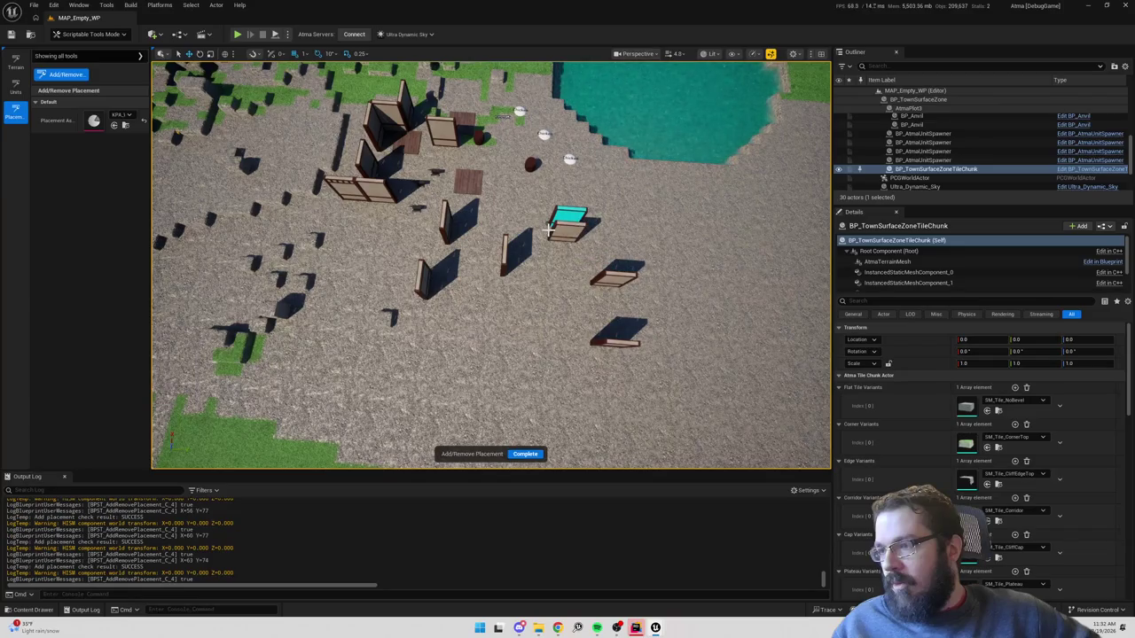
Rotate the preview to lay two floor pieces, then stand two more walls vertically.
{"action": "key", "text": "r"}
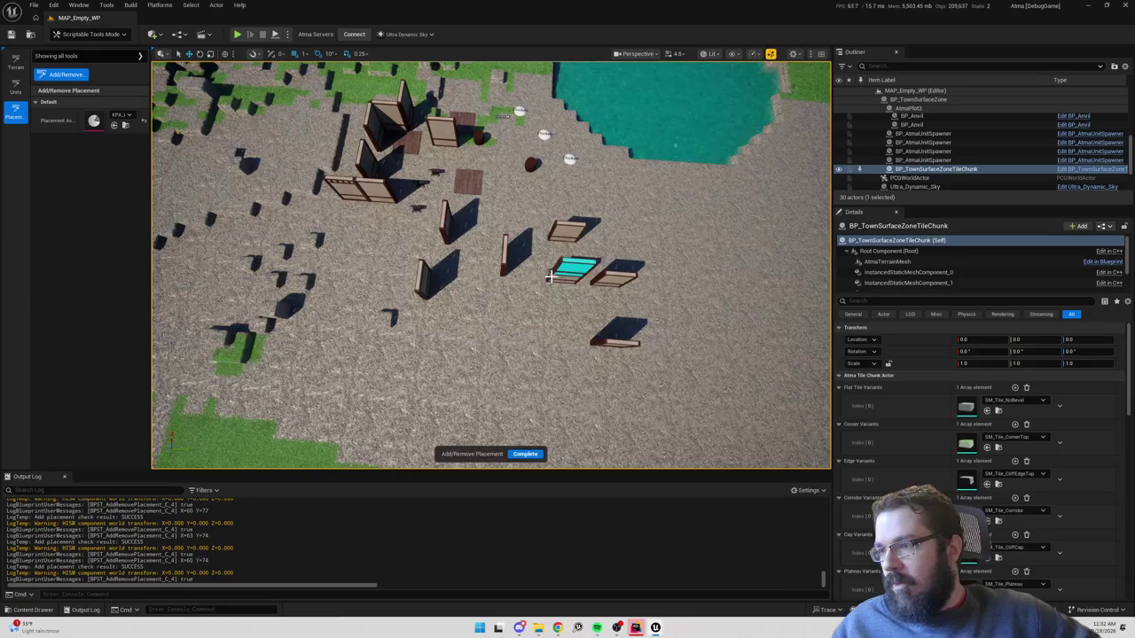
{"action": "left_click", "coordinate": [550, 276]}
{"action": "left_click", "coordinate": [529, 319]}
{"action": "key", "text": "r"}
{"action": "key", "text": "r"}
{"action": "key", "text": "r"}
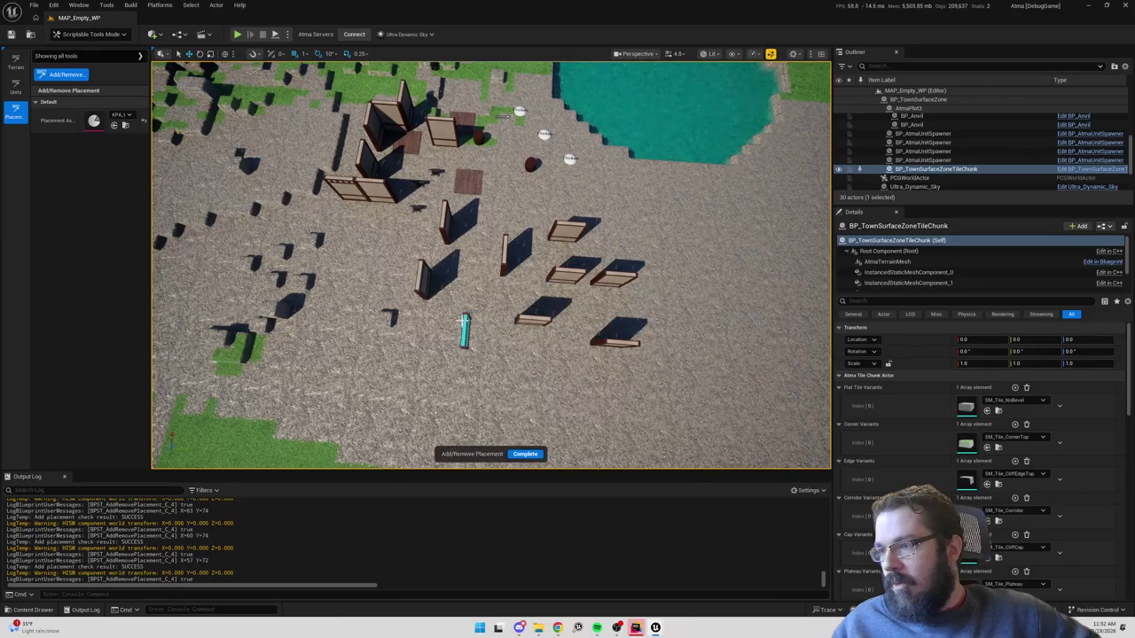
{"action": "left_click", "coordinate": [463, 336]}
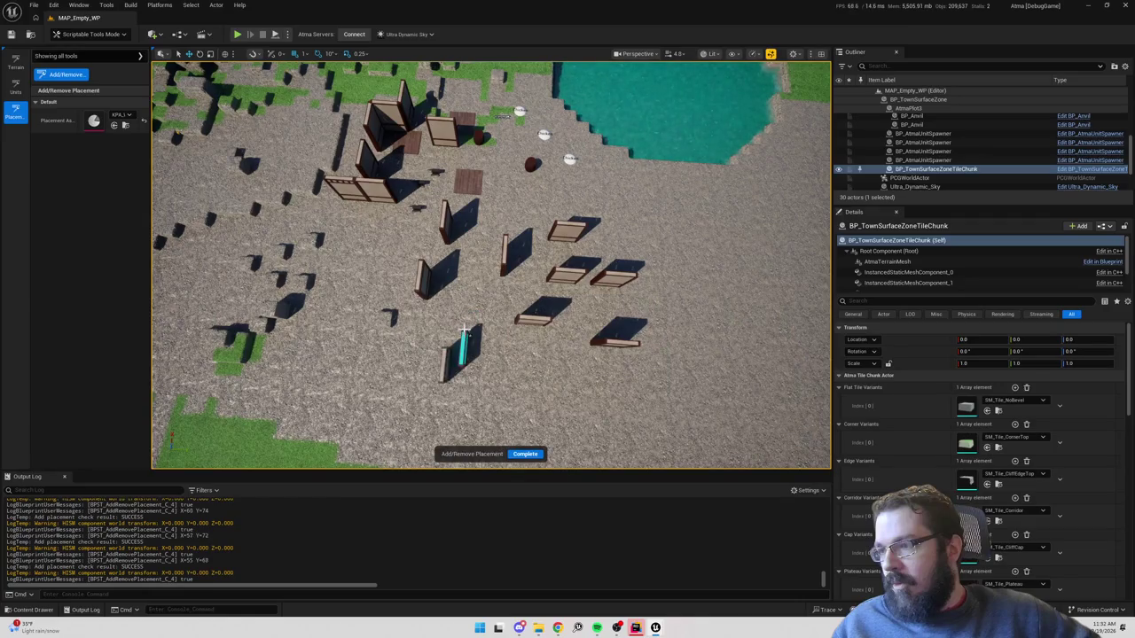
{"action": "left_click", "coordinate": [460, 304]}
Tilt the camera to see the walls from the side and switch to the BP_TargetingRequest_Placement Blueprint.
{"action": "key", "text": "r"}
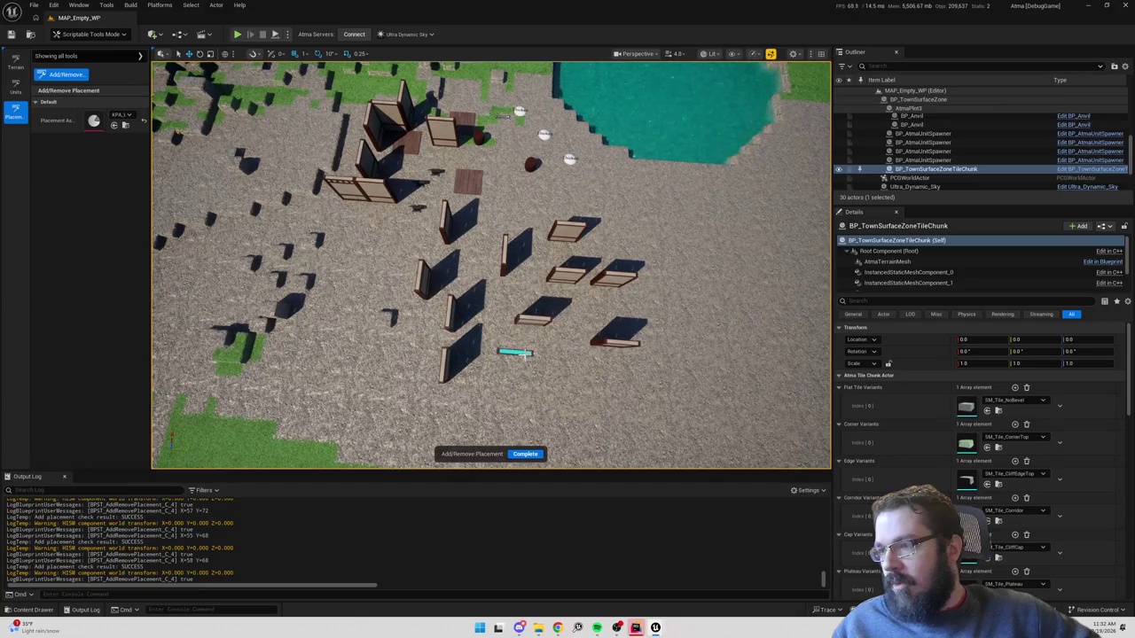
{"action": "left_click_drag", "start_coordinate": [547, 352], "coordinate": [532, 381]}
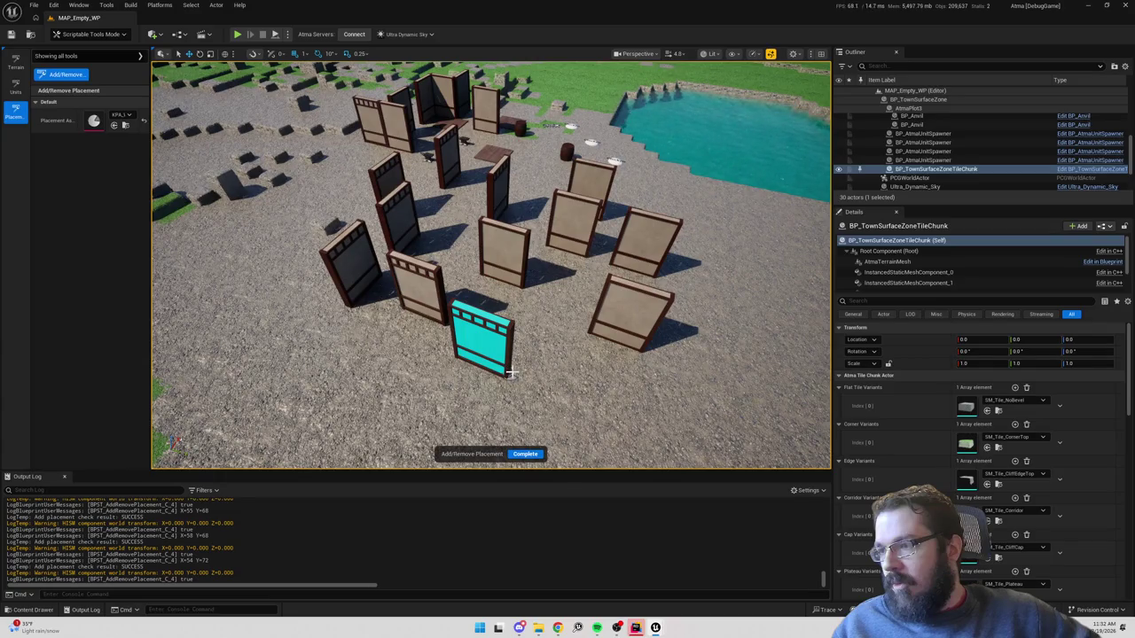
{"action": "key", "text": "alt+Tab"}
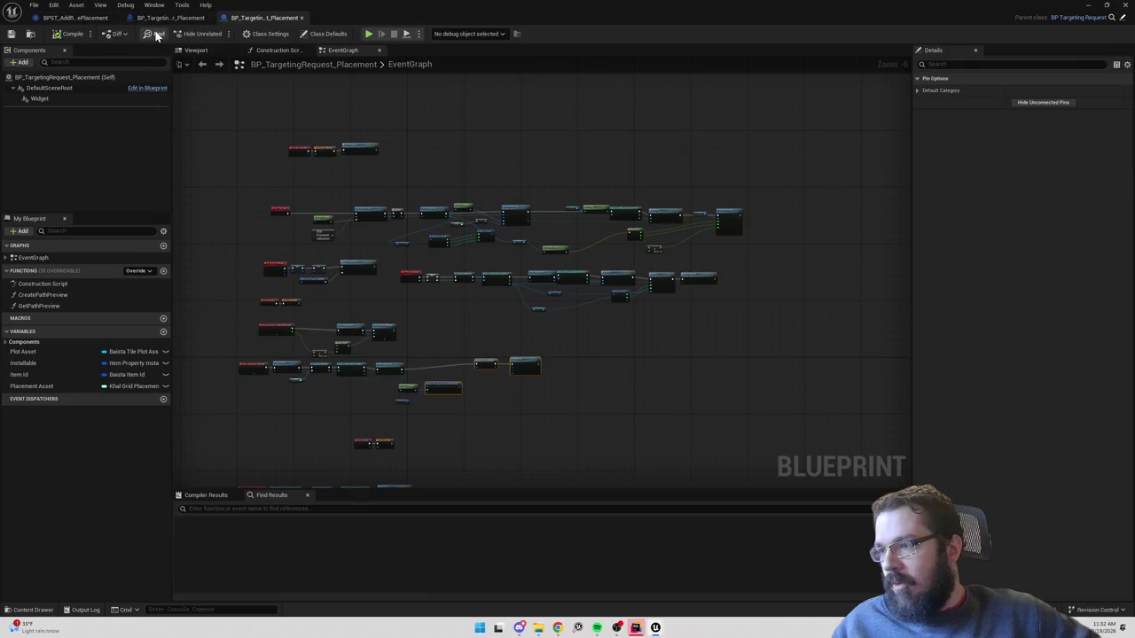
Switch to the BPST_AddRemovePlacement Blueprint and show its On Click function graph.
{"action": "left_click", "coordinate": [170, 18]}
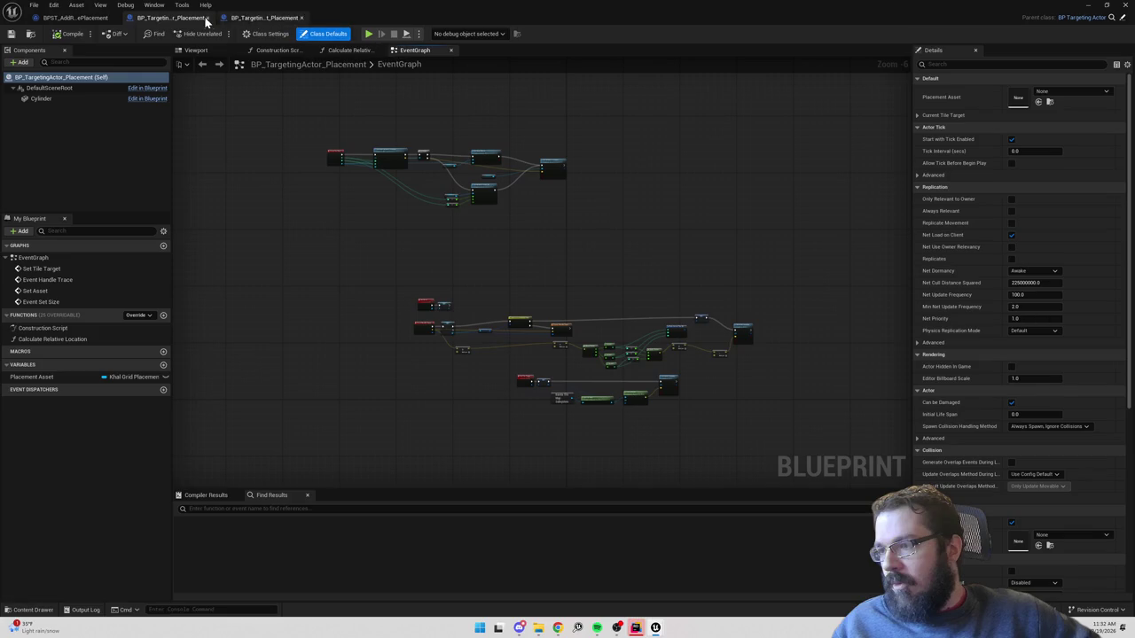
{"action": "left_click", "coordinate": [264, 18]}
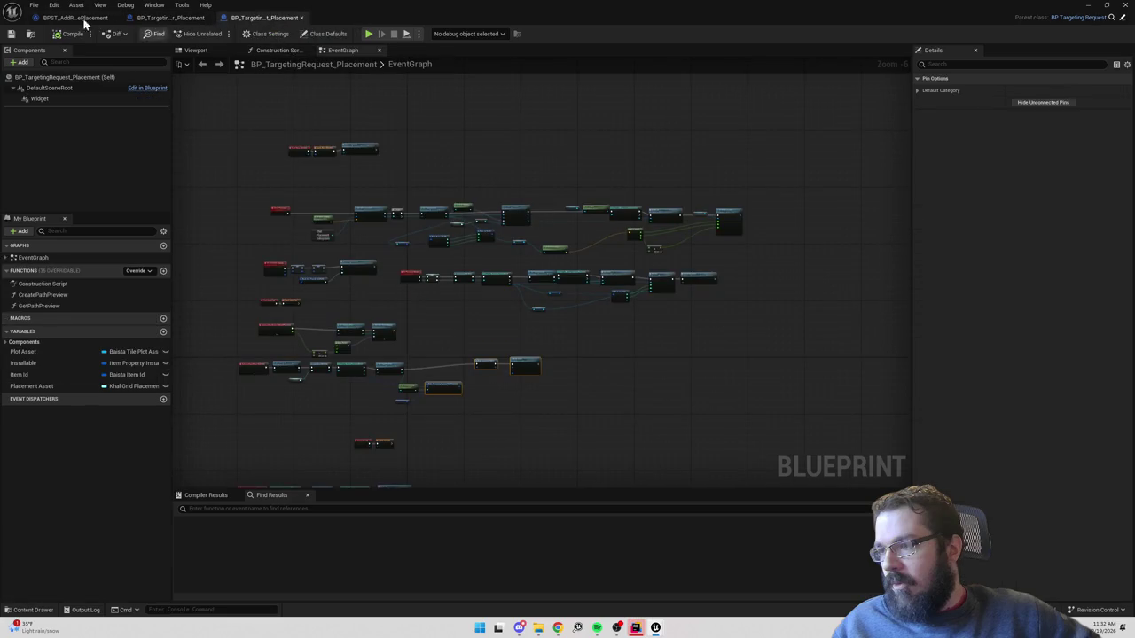
{"action": "left_click", "coordinate": [70, 18]}
{"action": "left_click", "coordinate": [454, 50]}
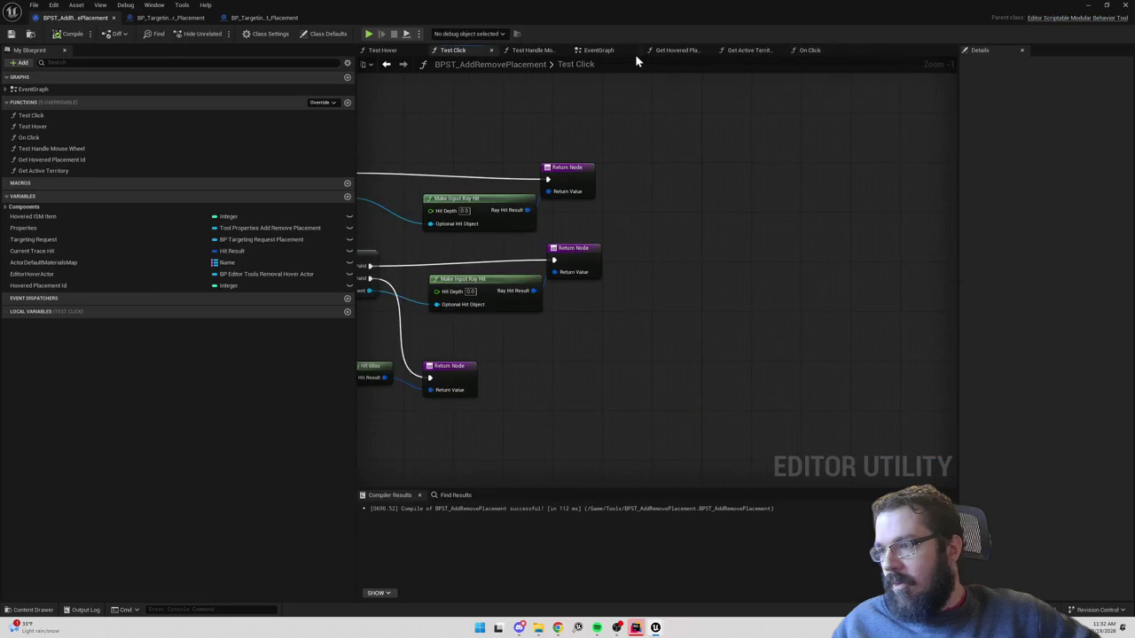
{"action": "left_click", "coordinate": [806, 51]}
Pan across the On Click graph and drag in a Targeting Request getter node.
{"action": "mouse_move", "coordinate": [543, 314]}
{"action": "left_mouse_down"}
{"action": "mouse_move", "coordinate": [843, 223]}
{"action": "mouse_move", "coordinate": [691, 173]}
{"action": "left_mouse_up"}
{"action": "left_click_drag", "start_coordinate": [808, 215], "coordinate": [688, 172]}
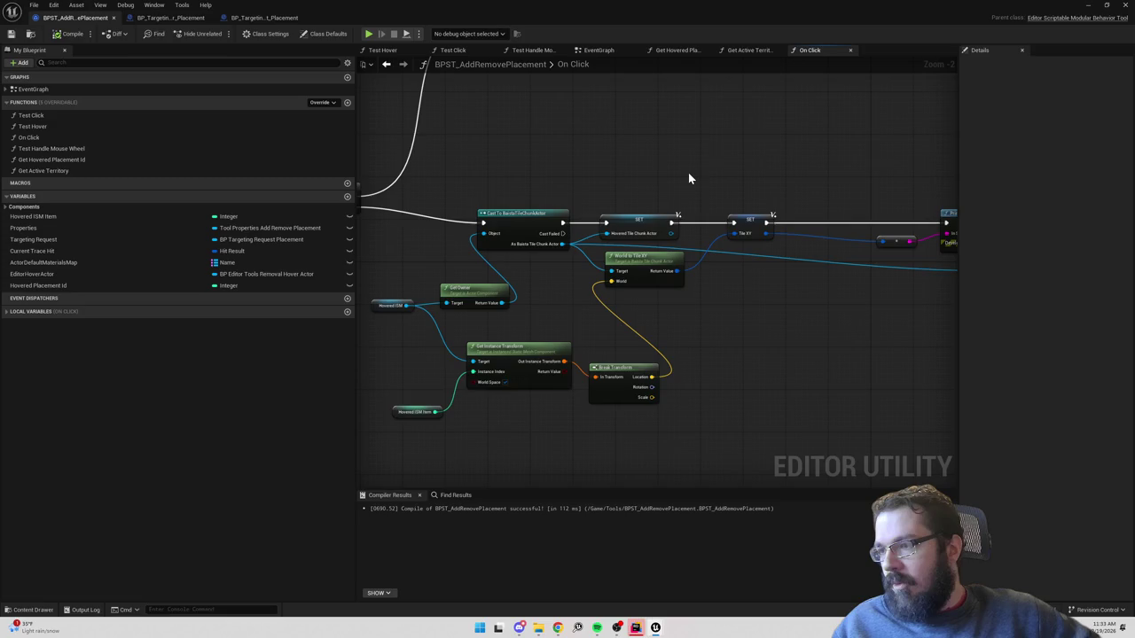
{"action": "left_click_drag", "start_coordinate": [730, 286], "coordinate": [816, 298]}
{"action": "left_click_drag", "start_coordinate": [813, 342], "coordinate": [486, 199]}
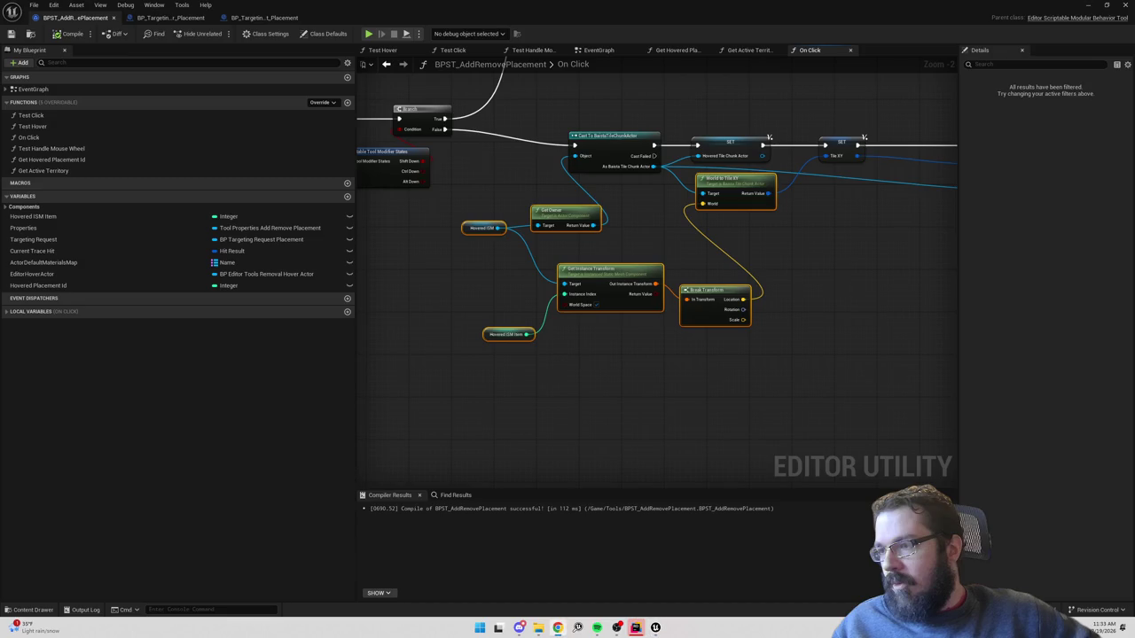
{"action": "scroll", "coordinate": [811, 332], "scroll_direction": "down", "scroll_amount": 2}
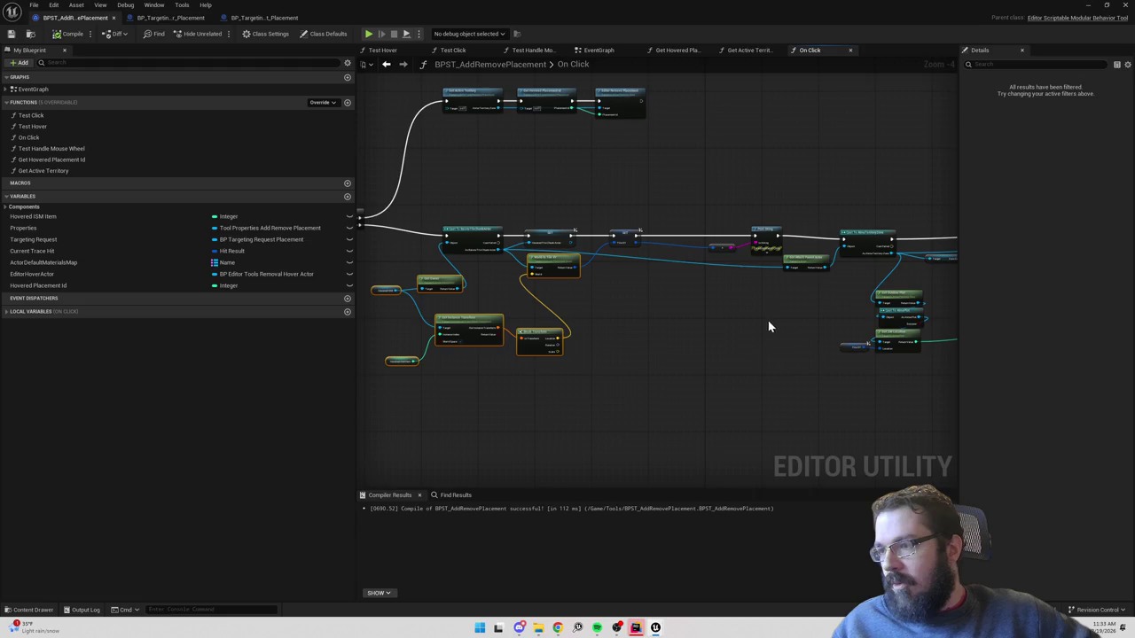
{"action": "mouse_move", "coordinate": [403, 270]}
{"action": "left_mouse_down"}
{"action": "mouse_move", "coordinate": [576, 289]}
{"action": "mouse_move", "coordinate": [535, 285]}
{"action": "left_mouse_up"}
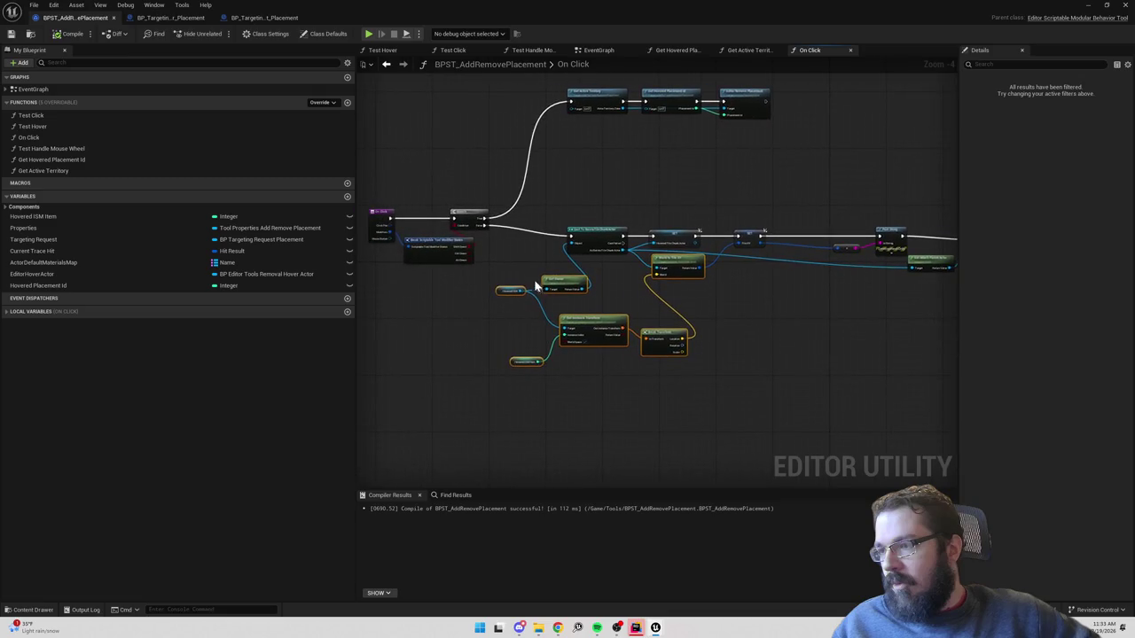
{"action": "mouse_move", "coordinate": [51, 242]}
{"action": "left_mouse_down"}
{"action": "mouse_move", "coordinate": [713, 350]}
{"action": "mouse_move", "coordinate": [725, 337]}
{"action": "mouse_move", "coordinate": [676, 330]}
{"action": "mouse_move", "coordinate": [686, 304]}
{"action": "left_mouse_up"}
{"action": "scroll", "coordinate": [787, 307], "scroll_direction": "up", "scroll_amount": 2}
{"action": "scroll", "coordinate": [660, 335], "scroll_direction": "up", "scroll_amount": 1}
Add Get Targeting Actor from Targeting Request, then a Current Tile Target getter.
{"action": "type", "text": "get"}
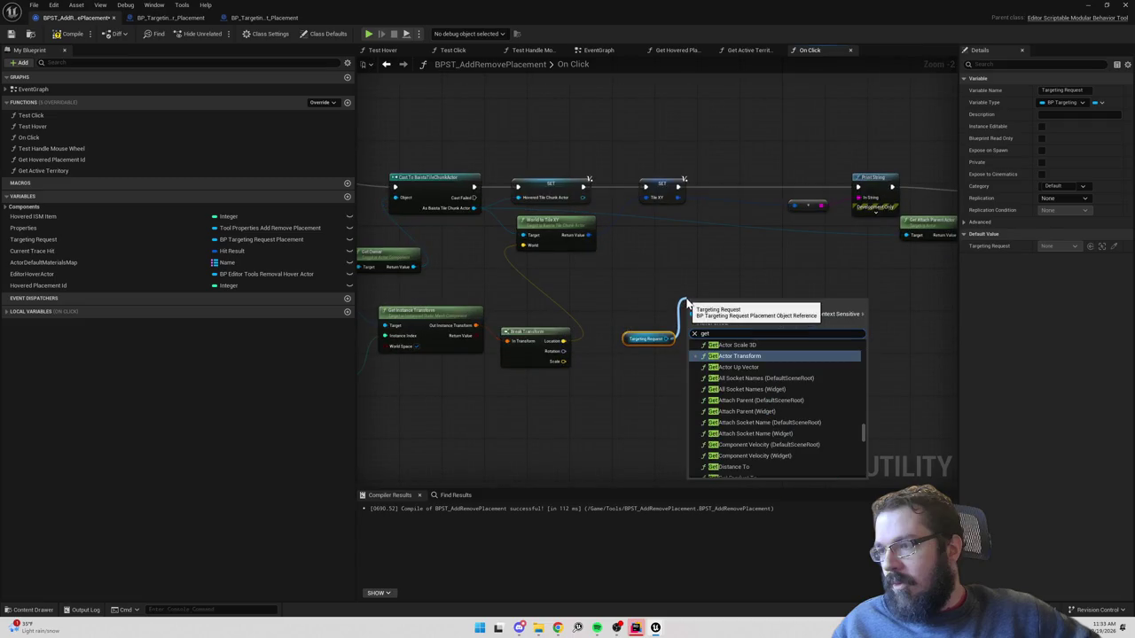
{"action": "type", "text": " target"}
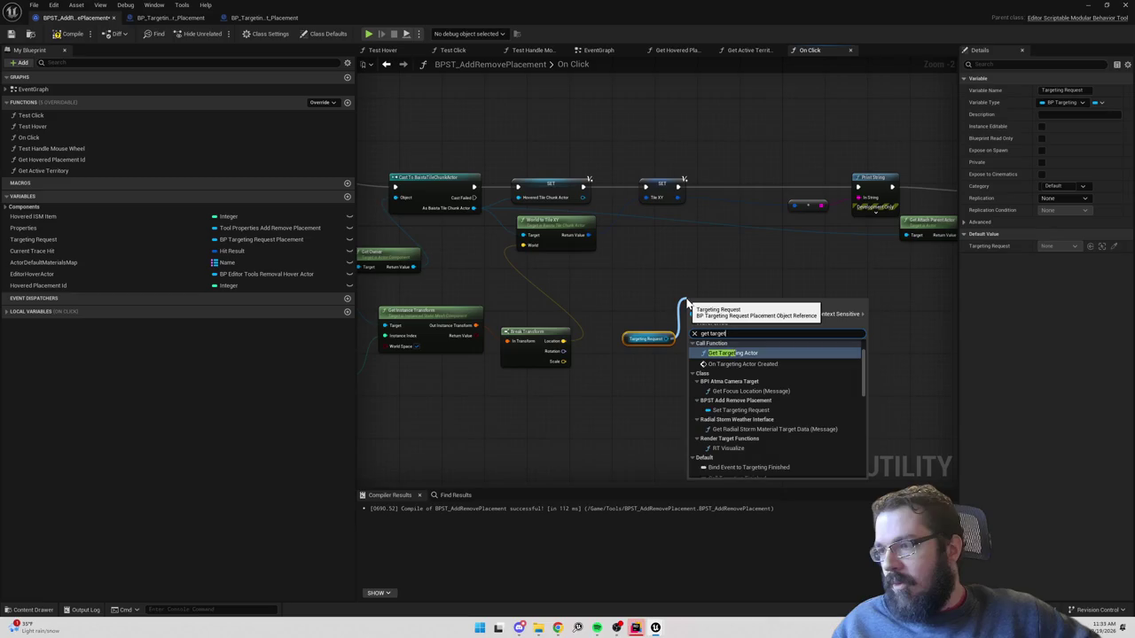
{"action": "key", "text": "BackSpace"}
{"action": "key", "text": "BackSpace"}
{"action": "key", "text": "BackSpace"}
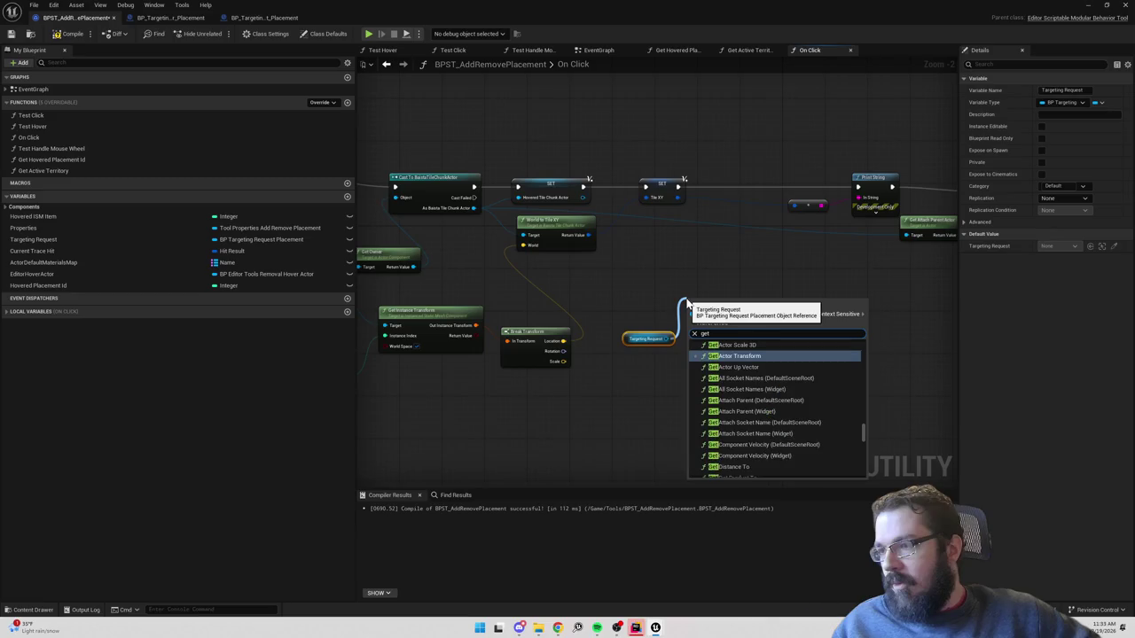
{"action": "type", "text": "targetin"}
{"action": "key", "text": "Return"}
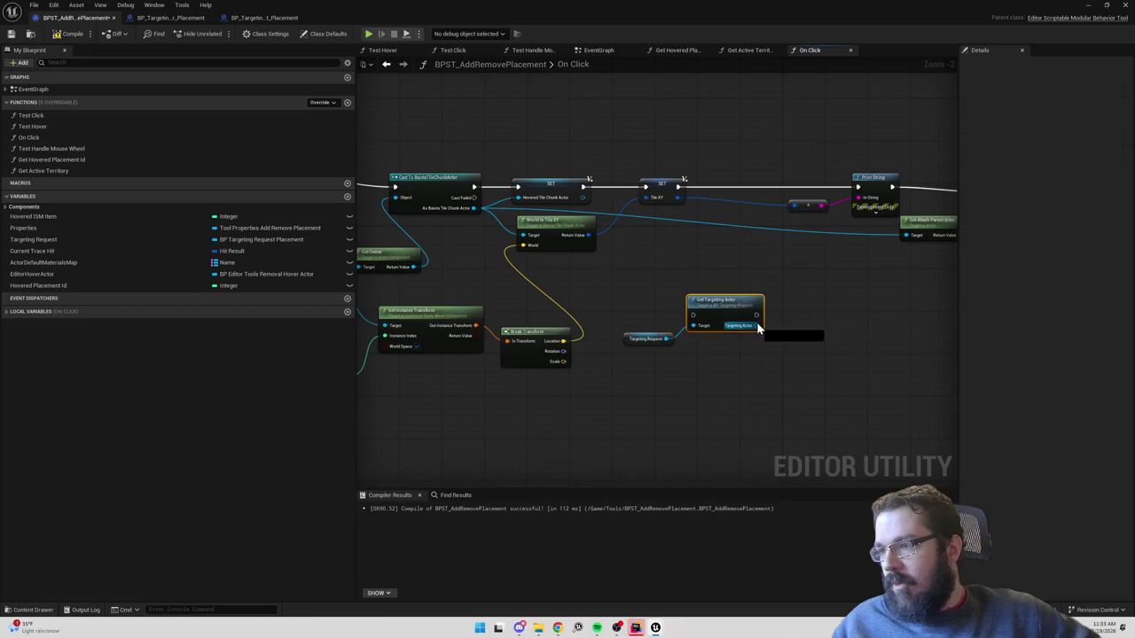
{"action": "left_click_drag", "start_coordinate": [756, 326], "coordinate": [781, 337]}
{"action": "type", "text": "get til"}
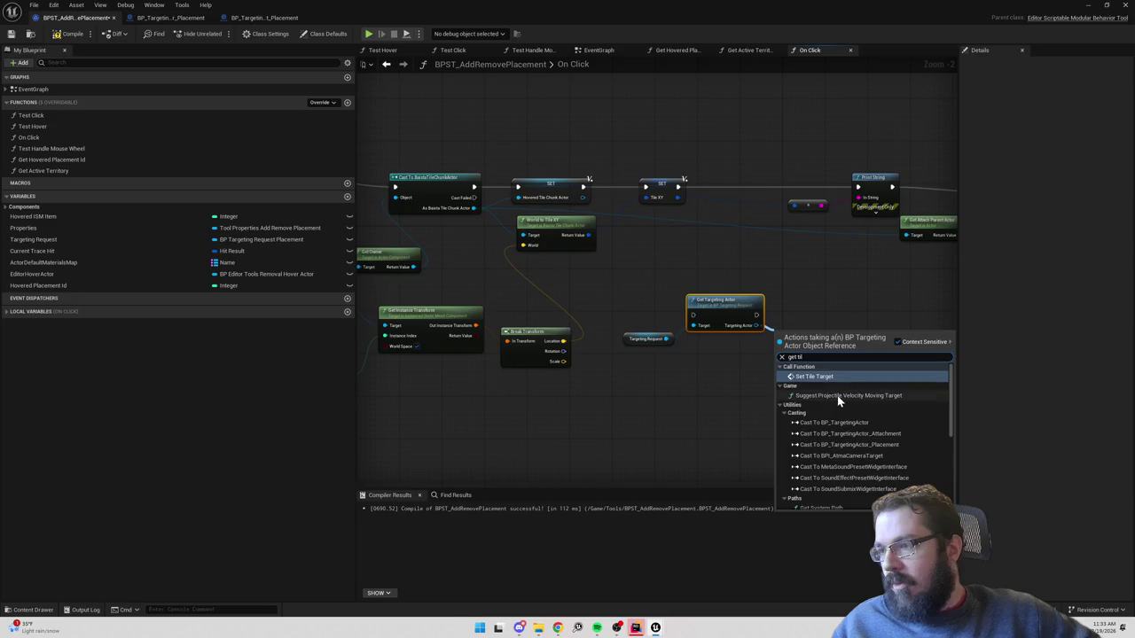
{"action": "left_click", "coordinate": [828, 493]}
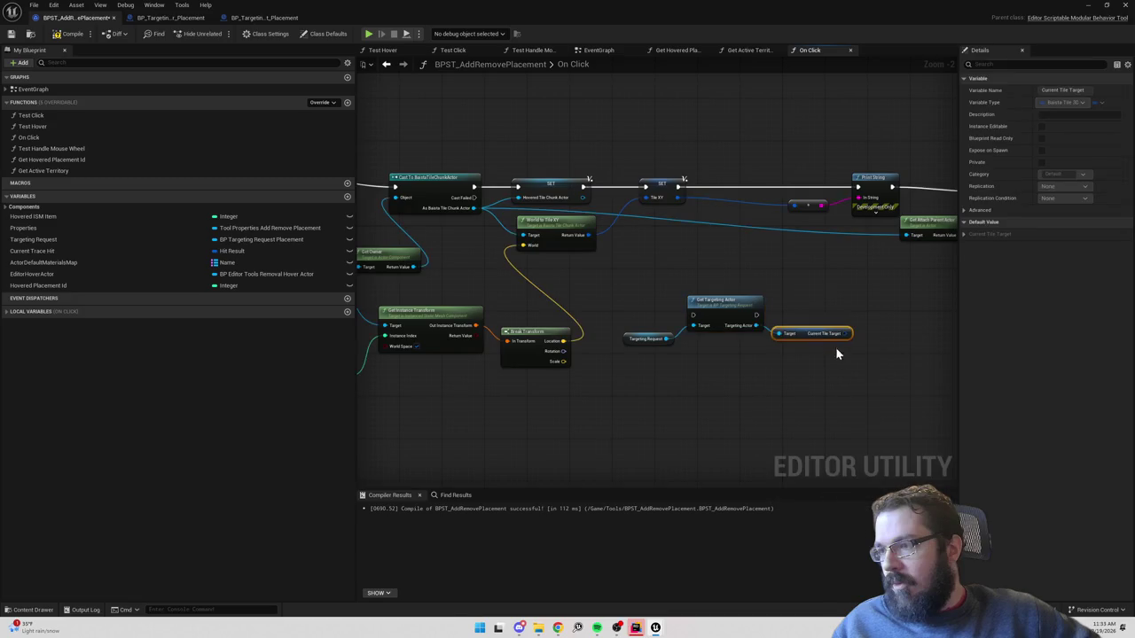
Split Current Tile Target into X, Y, Z and wire X and Y into Make IntPoint.
{"action": "left_click_drag", "start_coordinate": [847, 334], "coordinate": [651, 199]}
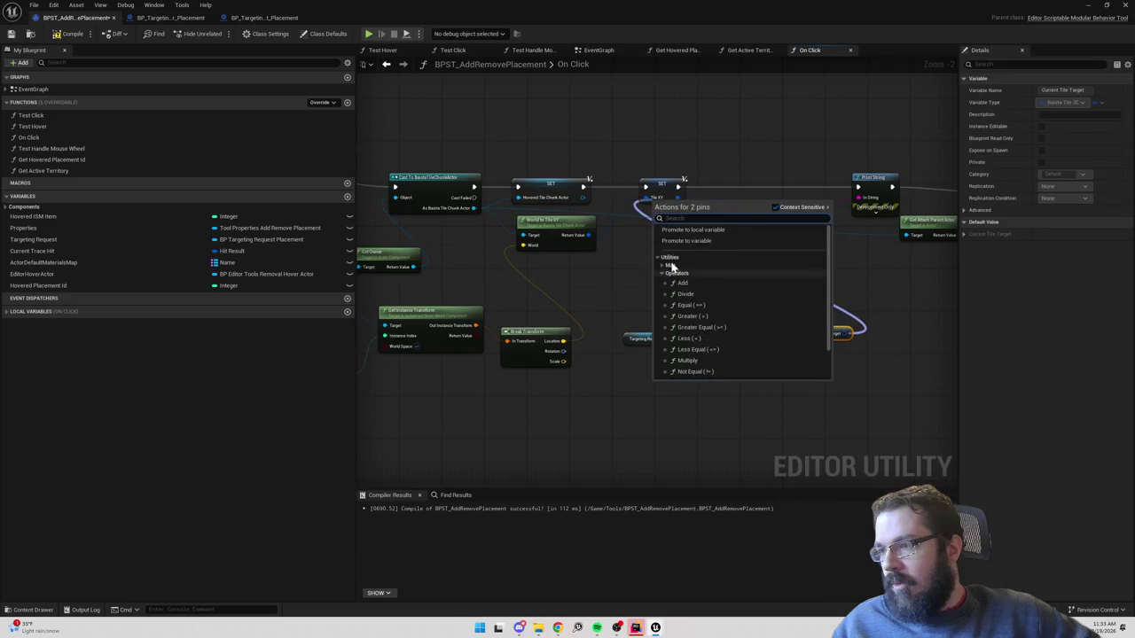
{"action": "left_click", "coordinate": [790, 318]}
{"action": "left_click_drag", "start_coordinate": [842, 335], "coordinate": [767, 267]}
{"action": "left_click", "coordinate": [807, 310]}
{"action": "mouse_move", "coordinate": [651, 203]}
{"action": "left_mouse_down"}
{"action": "mouse_move", "coordinate": [527, 218]}
{"action": "mouse_move", "coordinate": [863, 240]}
{"action": "mouse_move", "coordinate": [673, 233]}
{"action": "left_mouse_up"}
{"action": "mouse_move", "coordinate": [435, 407]}
{"action": "left_mouse_down"}
{"action": "mouse_move", "coordinate": [721, 253]}
{"action": "mouse_move", "coordinate": [600, 282]}
{"action": "left_mouse_up"}
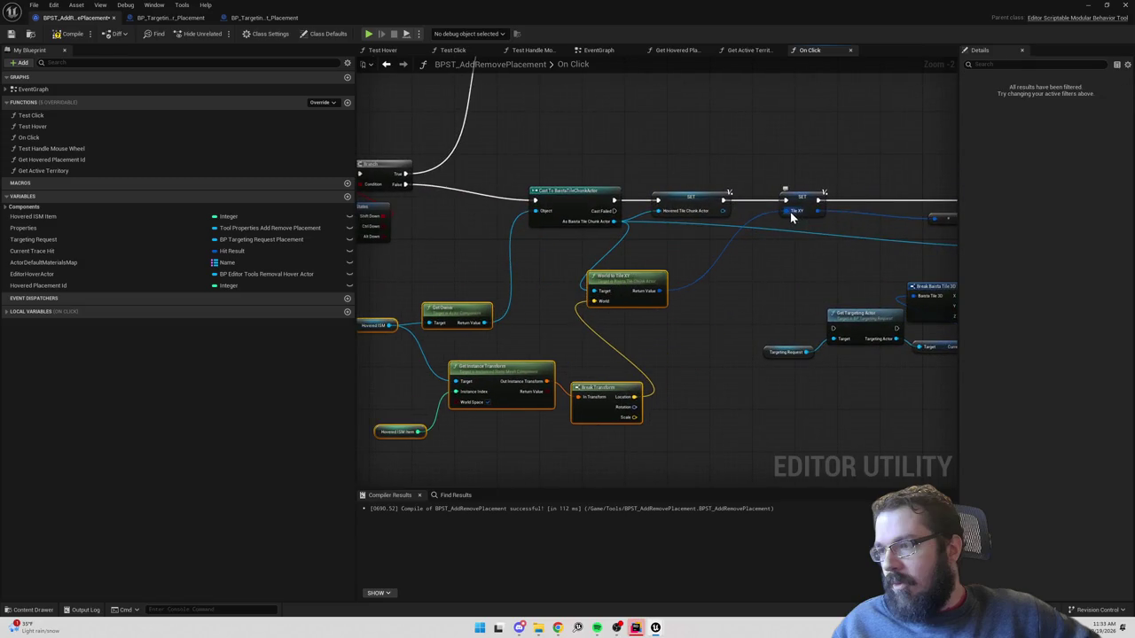
{"action": "mouse_move", "coordinate": [794, 280]}
{"action": "left_mouse_down"}
{"action": "mouse_move", "coordinate": [684, 228]}
{"action": "mouse_move", "coordinate": [719, 249]}
{"action": "left_mouse_up"}
{"action": "left_click", "coordinate": [793, 303]}
{"action": "mouse_move", "coordinate": [831, 298]}
{"action": "left_mouse_down"}
{"action": "mouse_move", "coordinate": [706, 261]}
{"action": "mouse_move", "coordinate": [725, 261]}
{"action": "left_mouse_up"}
{"action": "left_click_drag", "start_coordinate": [837, 308], "coordinate": [724, 270]}
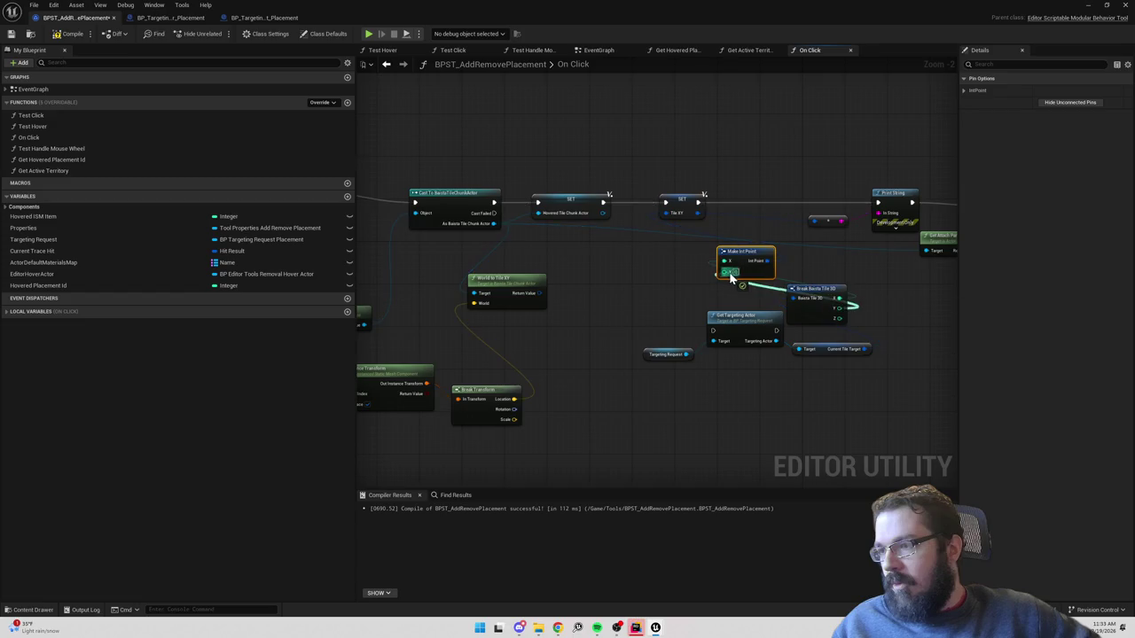
Chain Get Targeting Actor after the SET node, recompile successfully, and return to the level.
{"action": "left_click", "coordinate": [66, 35]}
{"action": "mouse_move", "coordinate": [743, 316]}
{"action": "left_mouse_down"}
{"action": "mouse_move", "coordinate": [748, 278]}
{"action": "mouse_move", "coordinate": [636, 267]}
{"action": "left_mouse_up"}
{"action": "mouse_move", "coordinate": [609, 202]}
{"action": "left_mouse_down"}
{"action": "mouse_move", "coordinate": [606, 282]}
{"action": "mouse_move", "coordinate": [665, 202]}
{"action": "left_mouse_up"}
{"action": "left_click", "coordinate": [78, 36]}
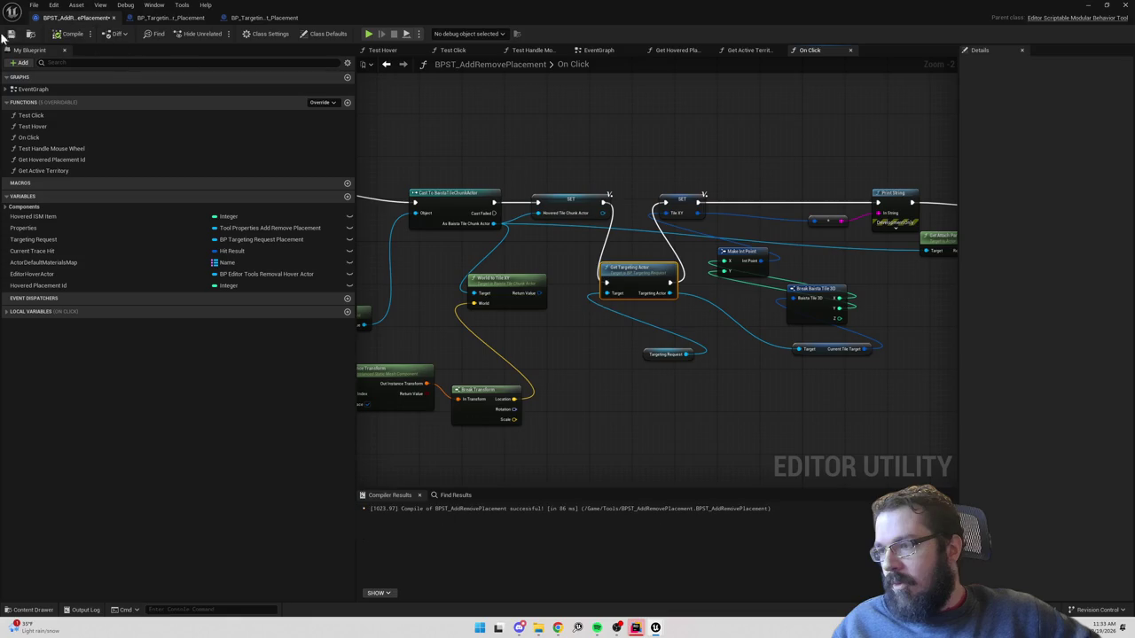
{"action": "left_click", "coordinate": [1089, 7]}
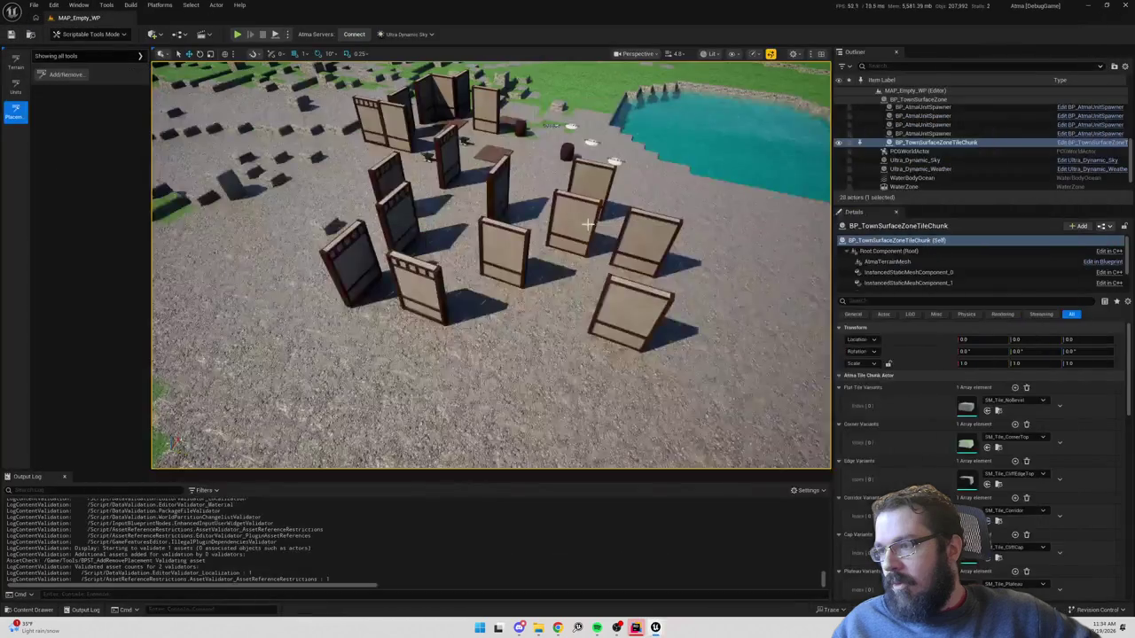
With Add/Remove Placement and KPA_Wall_A selected, place five more wall pieces.
{"action": "left_click", "coordinate": [67, 74]}
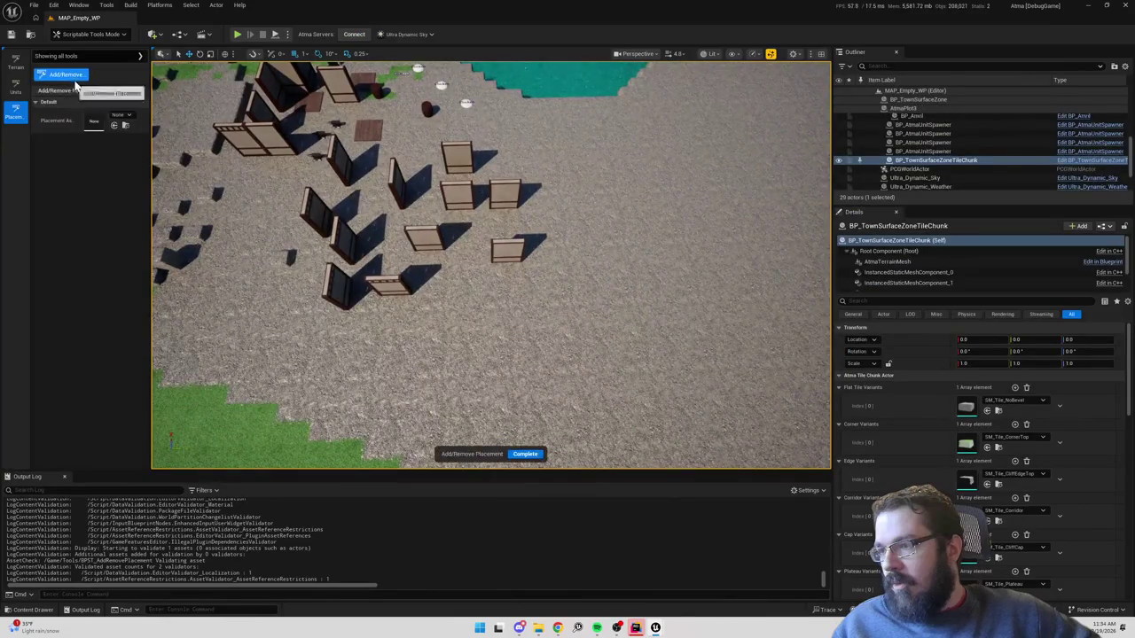
{"action": "left_click", "coordinate": [122, 114]}
{"action": "type", "text": "wall"}
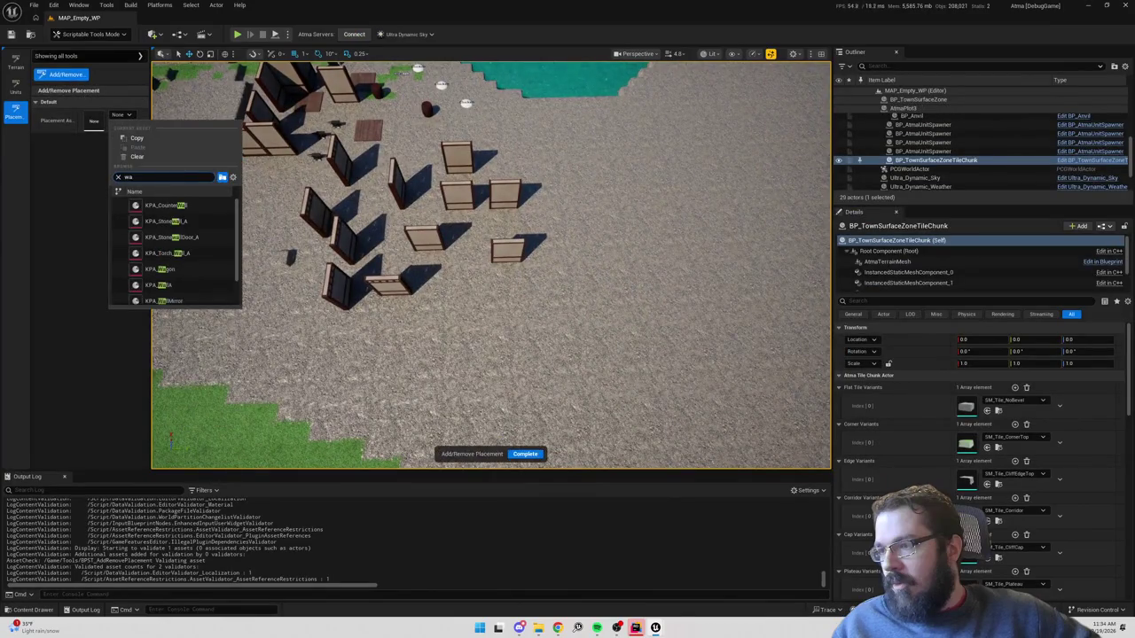
{"action": "left_click", "coordinate": [174, 273]}
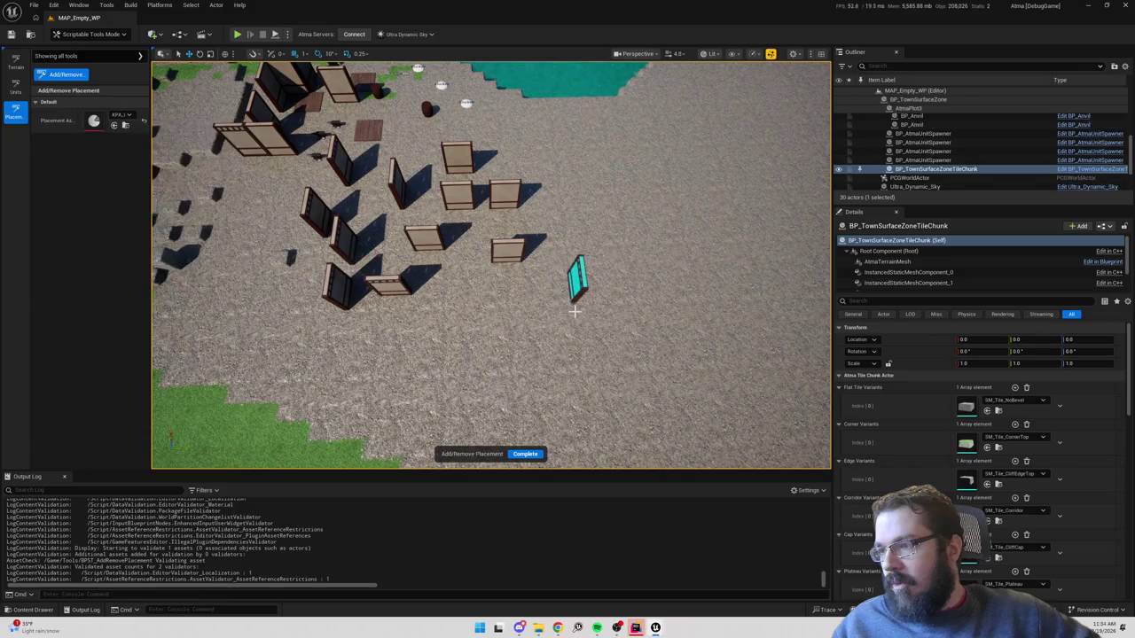
{"action": "left_click", "coordinate": [575, 310]}
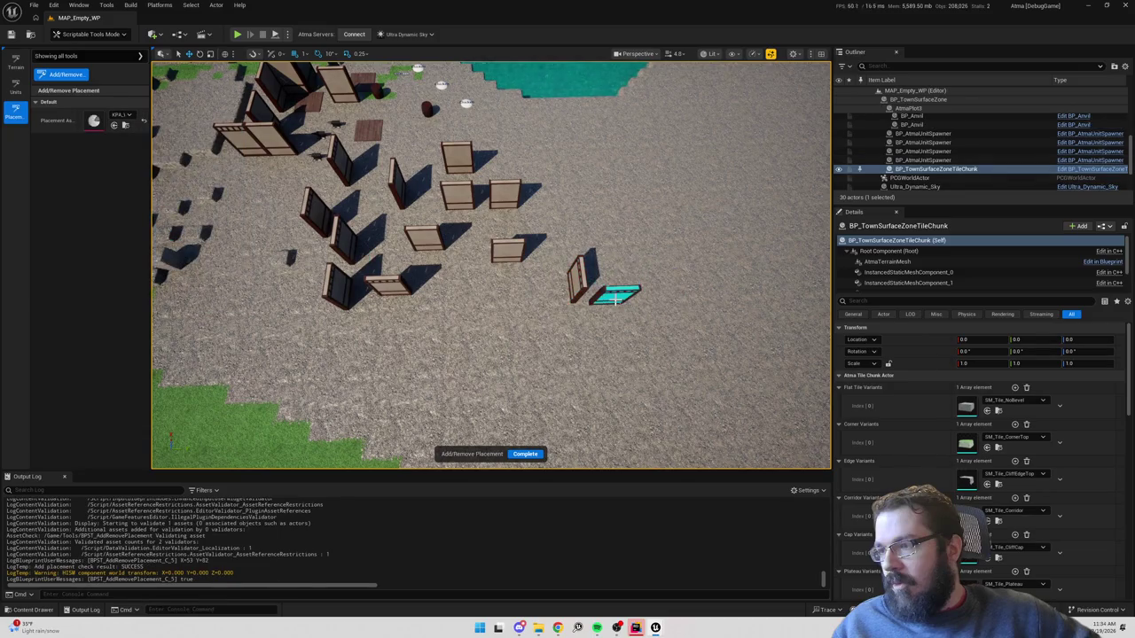
{"action": "left_click", "coordinate": [615, 300]}
{"action": "left_click", "coordinate": [684, 295]}
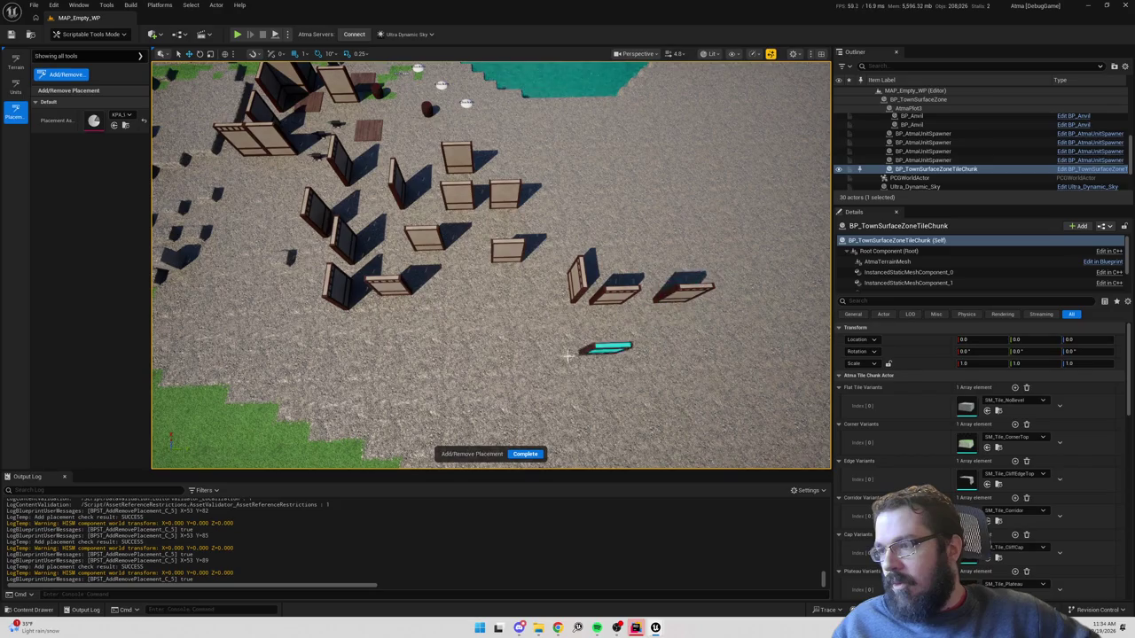
{"action": "left_click", "coordinate": [495, 352]}
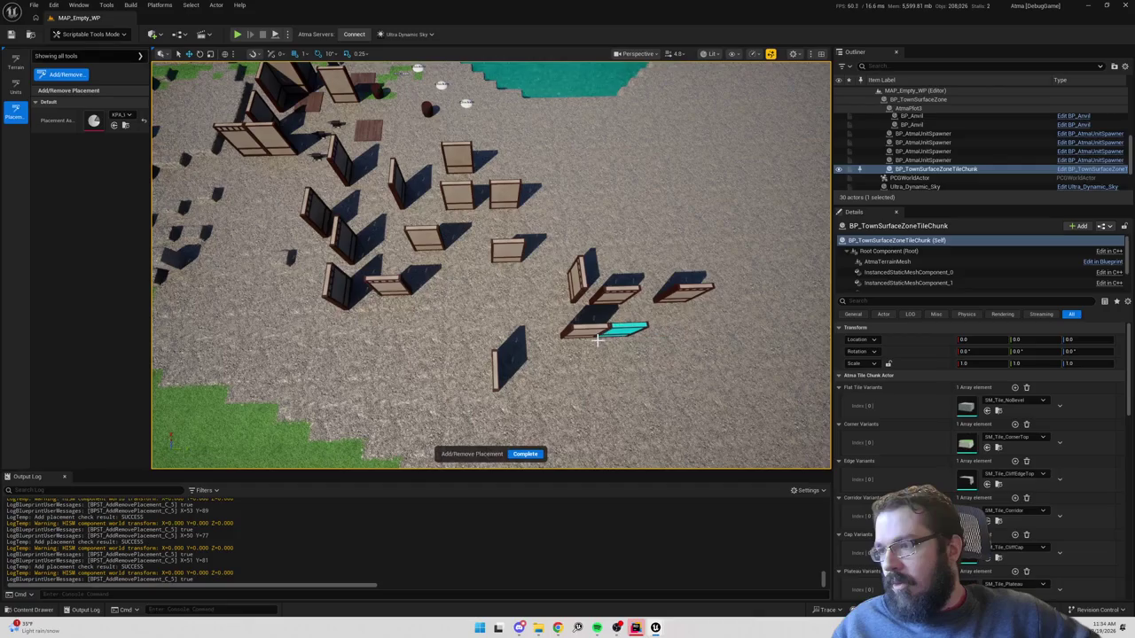
{"action": "scroll", "coordinate": [621, 348], "scroll_direction": "up", "scroll_amount": 5}
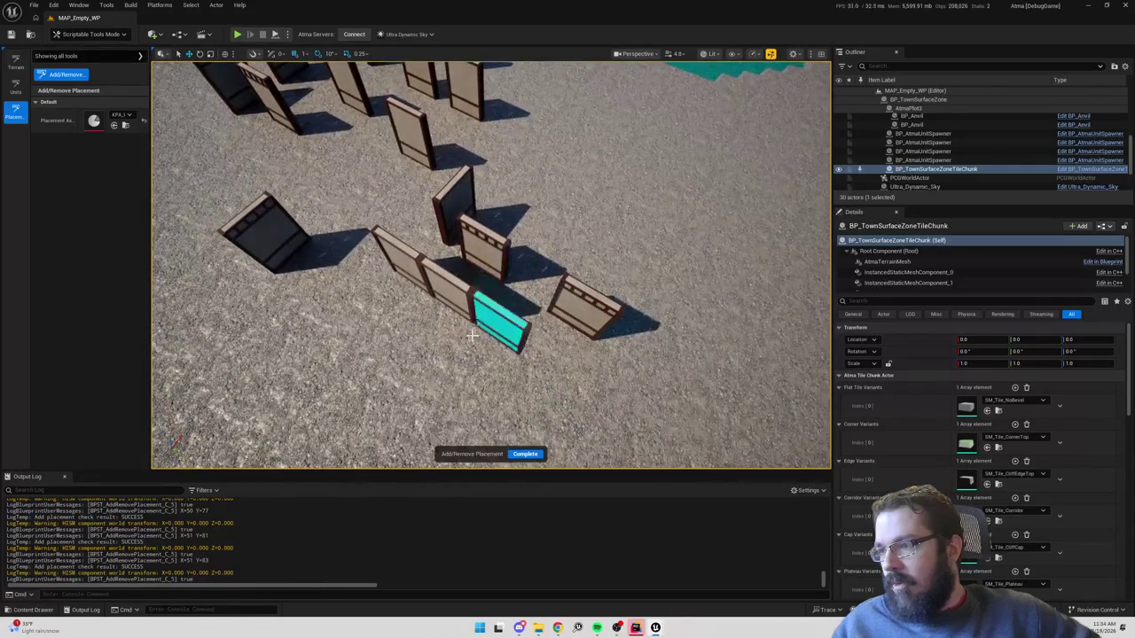
{"action": "left_click", "coordinate": [476, 327]}
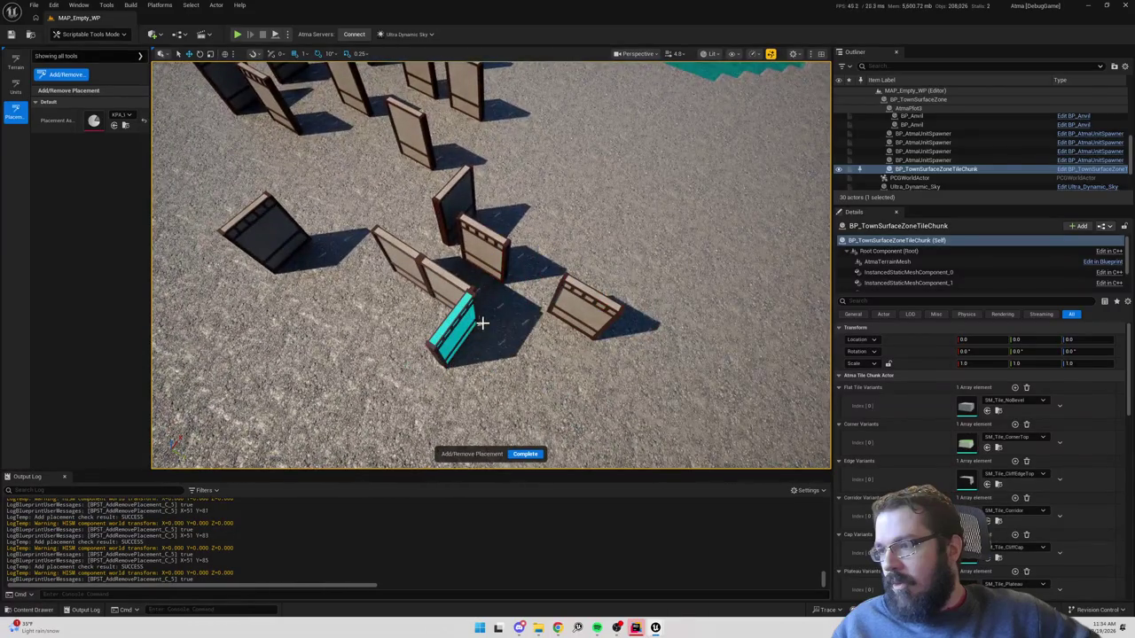
Switch the placement asset to the door and close the Message Log.
{"action": "left_click", "coordinate": [122, 115]}
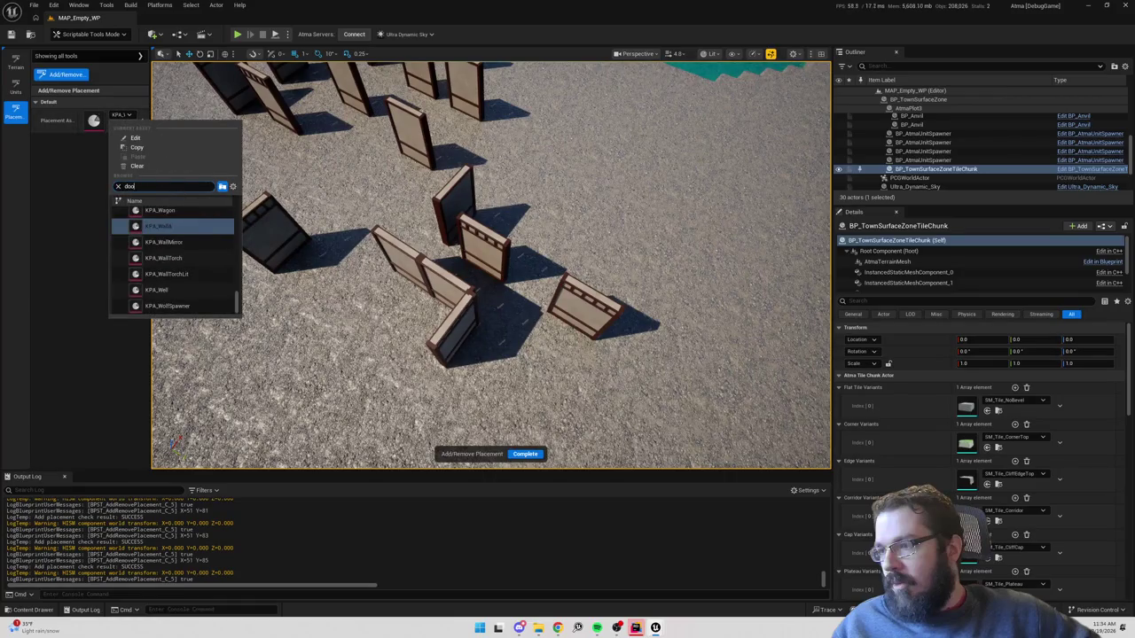
{"action": "left_click", "coordinate": [164, 212]}
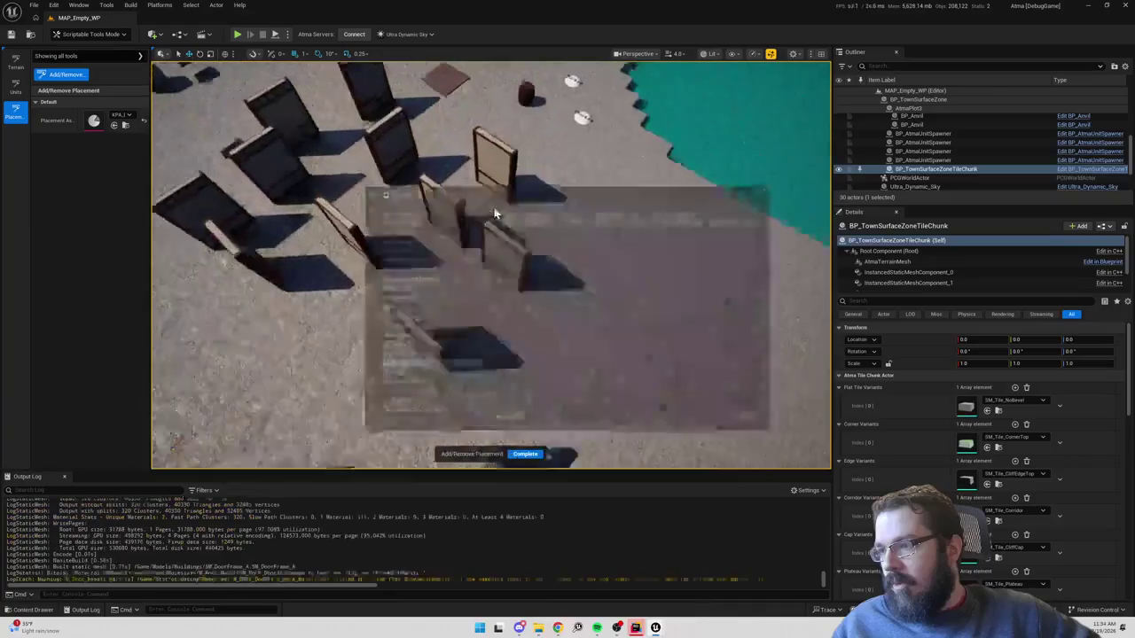
{"action": "left_click", "coordinate": [779, 183]}
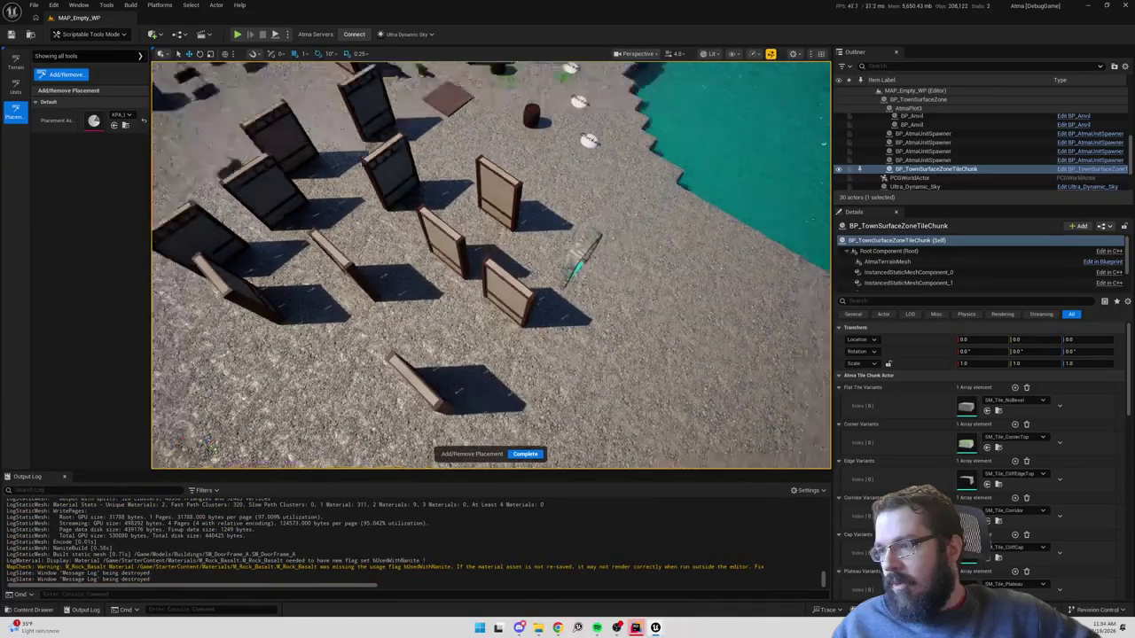
{"action": "scroll", "coordinate": [580, 301], "scroll_direction": "down", "scroll_amount": 10}
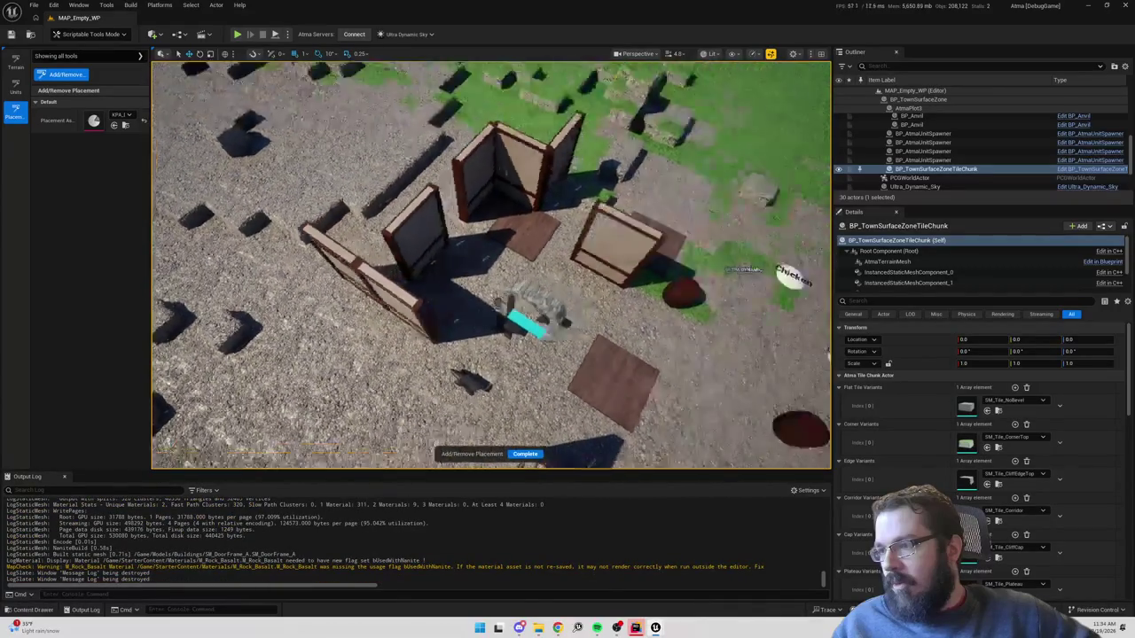
{"action": "scroll", "coordinate": [491, 265], "scroll_direction": "down", "scroll_amount": 10}
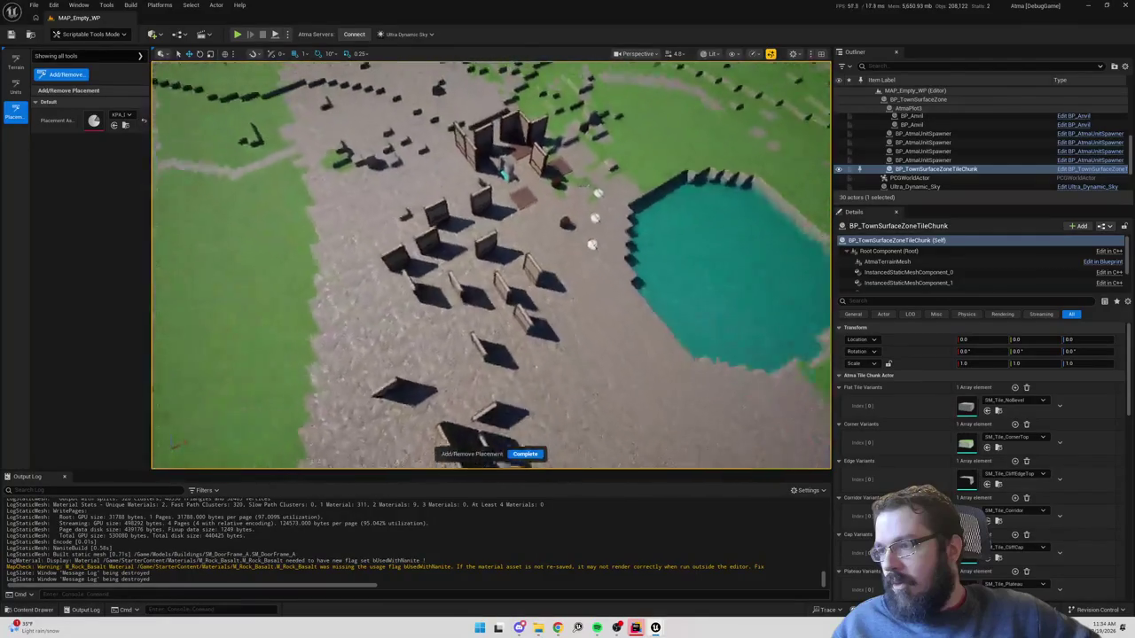
Remove the stray wall pieces from the bottom, middle and lower-left clusters.
{"action": "left_click", "coordinate": [543, 337]}
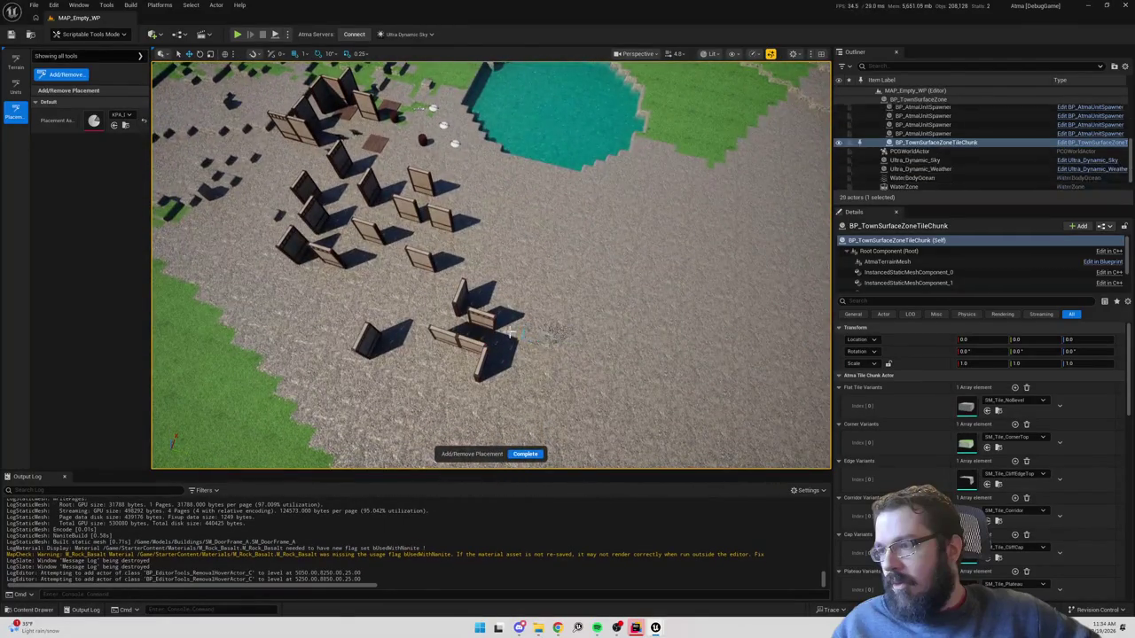
{"action": "left_click", "coordinate": [482, 356]}
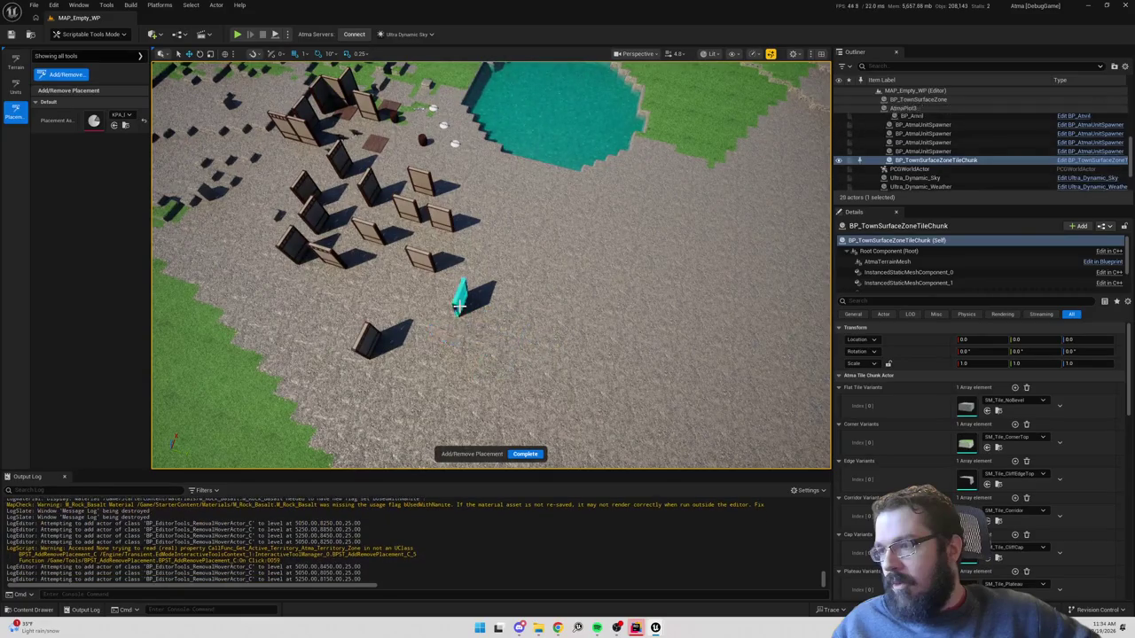
{"action": "left_click", "coordinate": [456, 299]}
{"action": "left_click", "coordinate": [377, 337]}
{"action": "left_click", "coordinate": [424, 259]}
{"action": "left_click", "coordinate": [426, 213]}
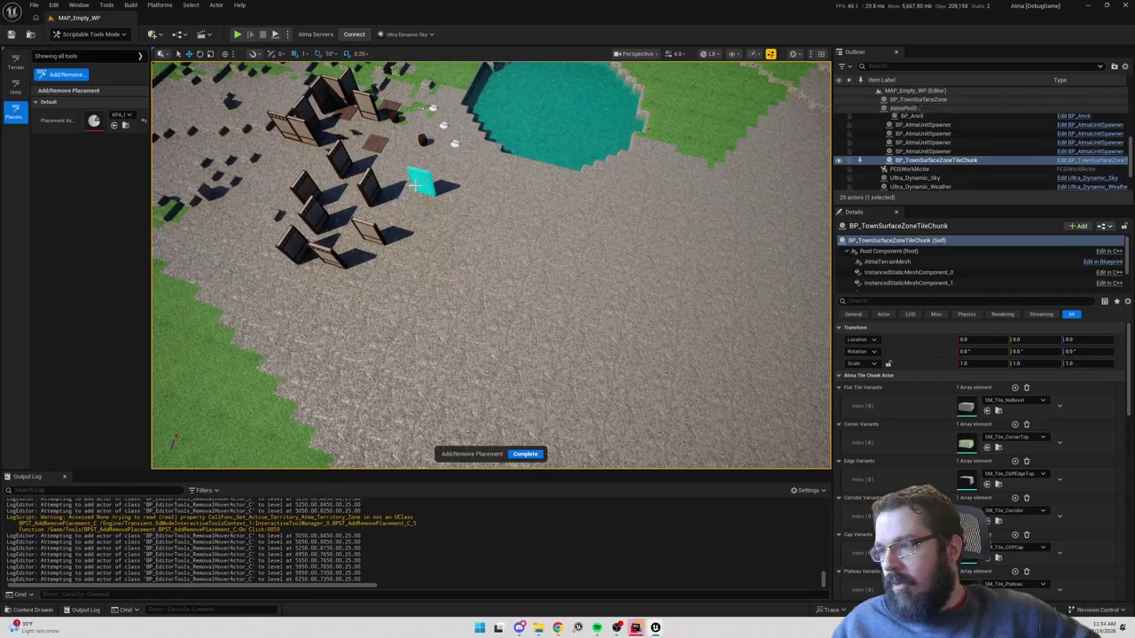
{"action": "left_click", "coordinate": [418, 180]}
{"action": "left_click", "coordinate": [377, 213]}
{"action": "left_click", "coordinate": [324, 259]}
{"action": "left_click", "coordinate": [292, 246]}
{"action": "left_click", "coordinate": [307, 187]}
{"action": "left_click", "coordinate": [337, 157]}
Remove the remaining wall pieces and the leftover floor tiles near the chickens.
{"action": "scroll", "coordinate": [417, 268], "scroll_direction": "up", "scroll_amount": 10}
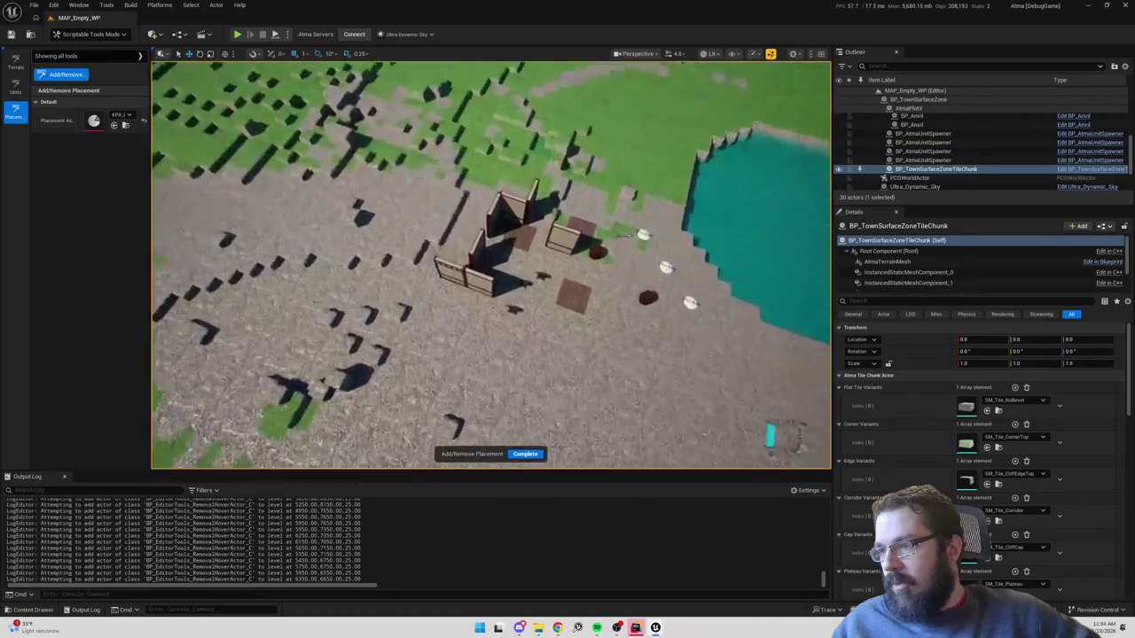
{"action": "left_click", "coordinate": [417, 266]}
{"action": "left_click", "coordinate": [461, 238]}
{"action": "left_click", "coordinate": [532, 146]}
{"action": "left_click", "coordinate": [568, 150]}
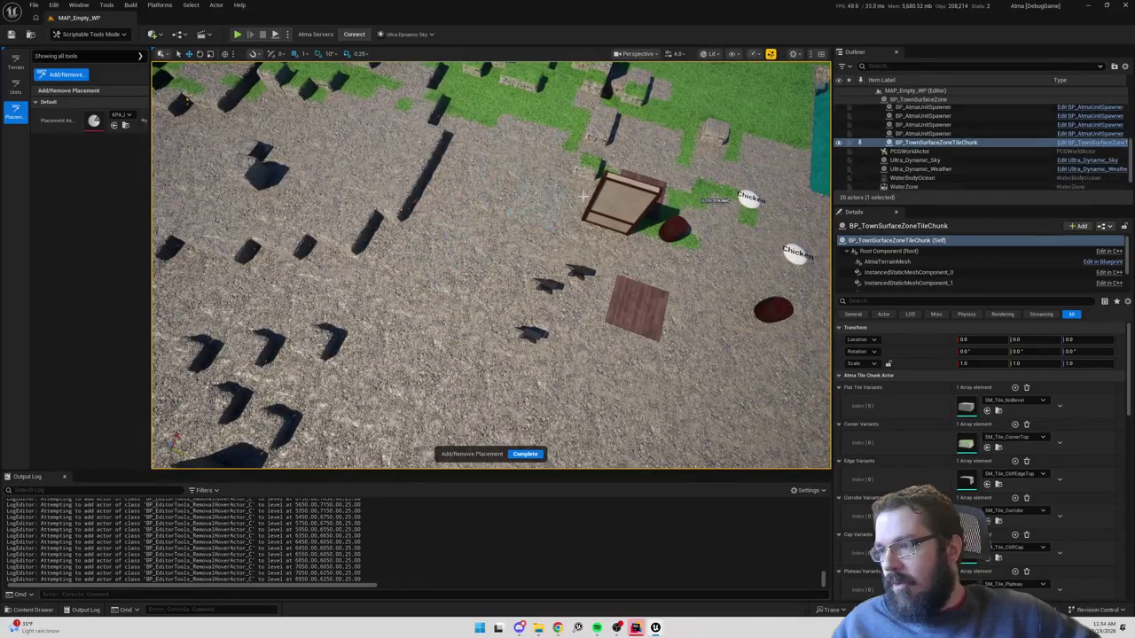
{"action": "left_click", "coordinate": [636, 308]}
{"action": "left_click", "coordinate": [640, 194]}
{"action": "scroll", "coordinate": [634, 264], "scroll_direction": "down", "scroll_amount": 10}
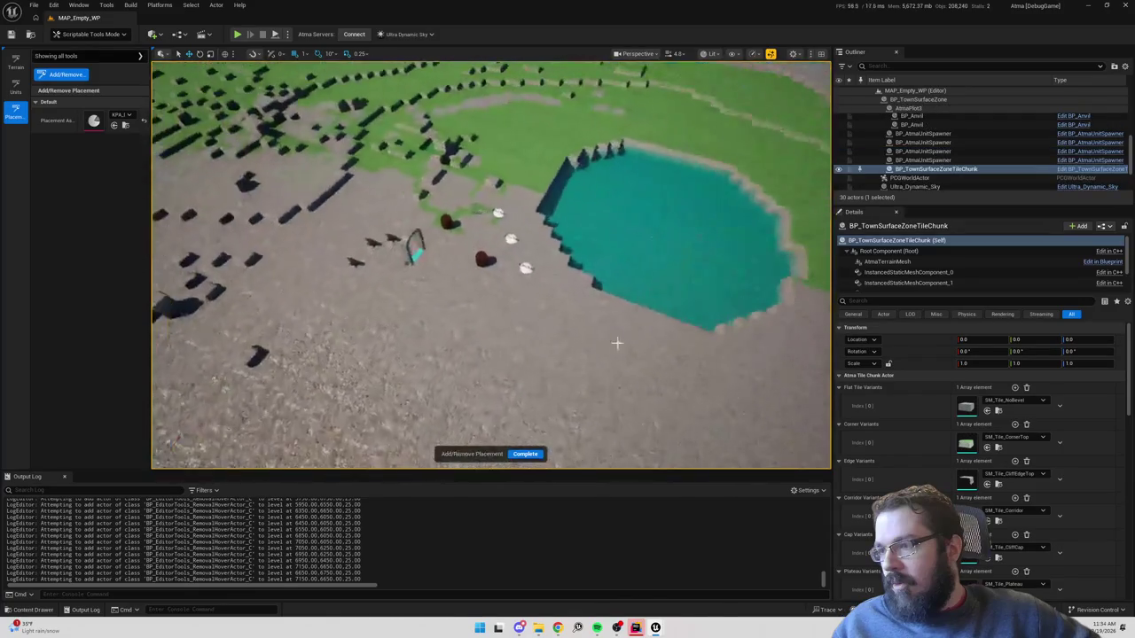
{"action": "scroll", "coordinate": [525, 355], "scroll_direction": "up", "scroll_amount": 6}
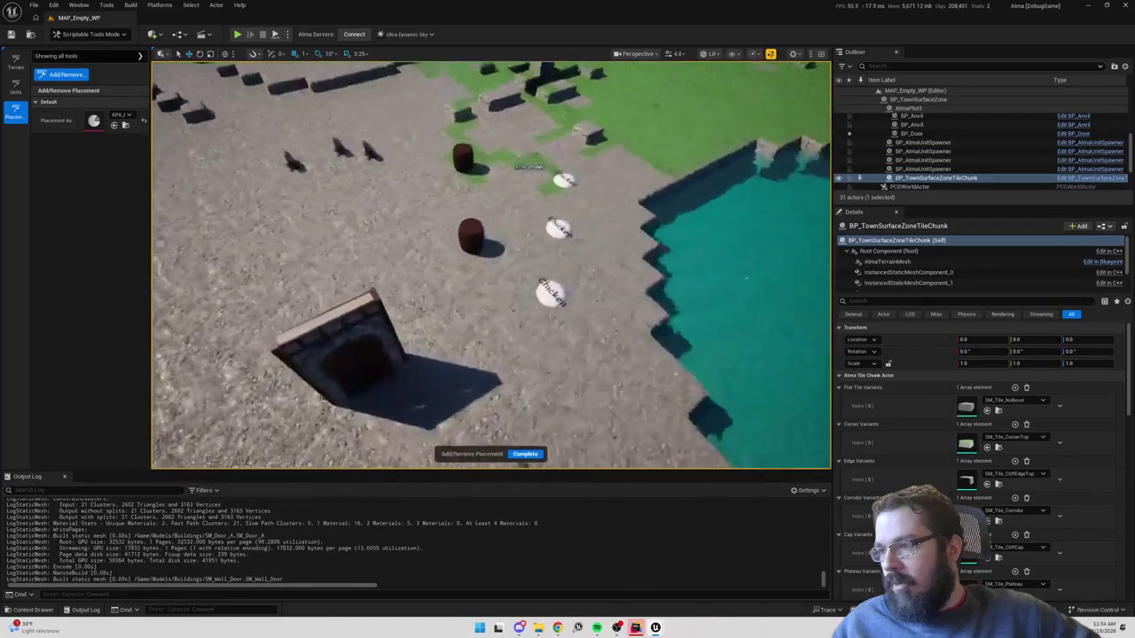
Choose the wall asset via a 'wall' search and place three joined wall segments by the barrels.
{"action": "left_click", "coordinate": [126, 118]}
{"action": "type", "text": "wall"}
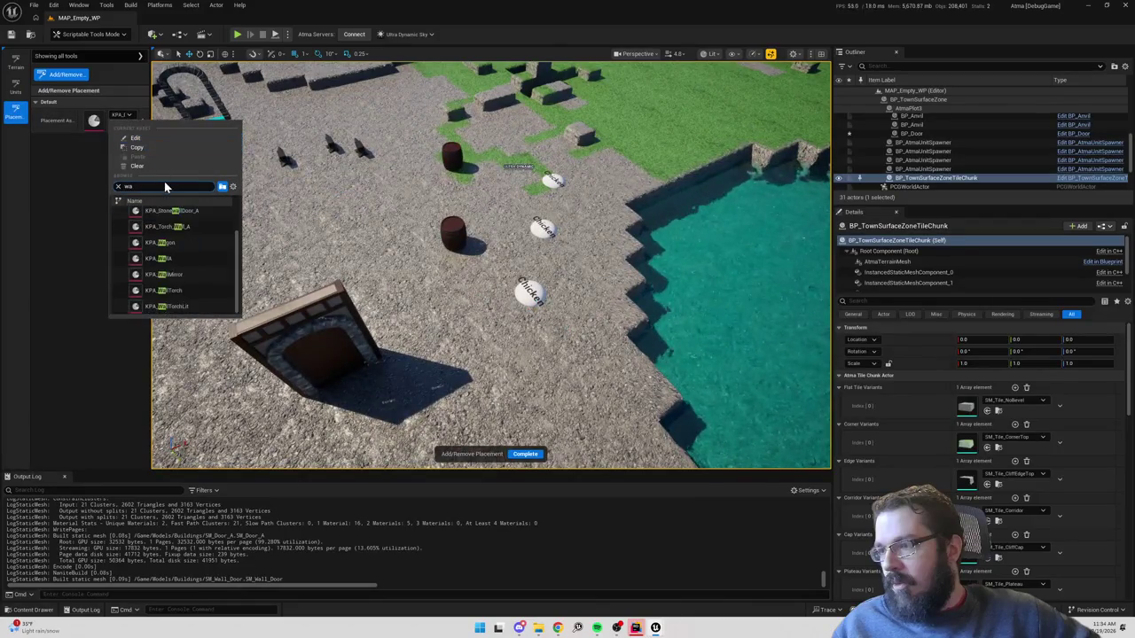
{"action": "left_click", "coordinate": [160, 258]}
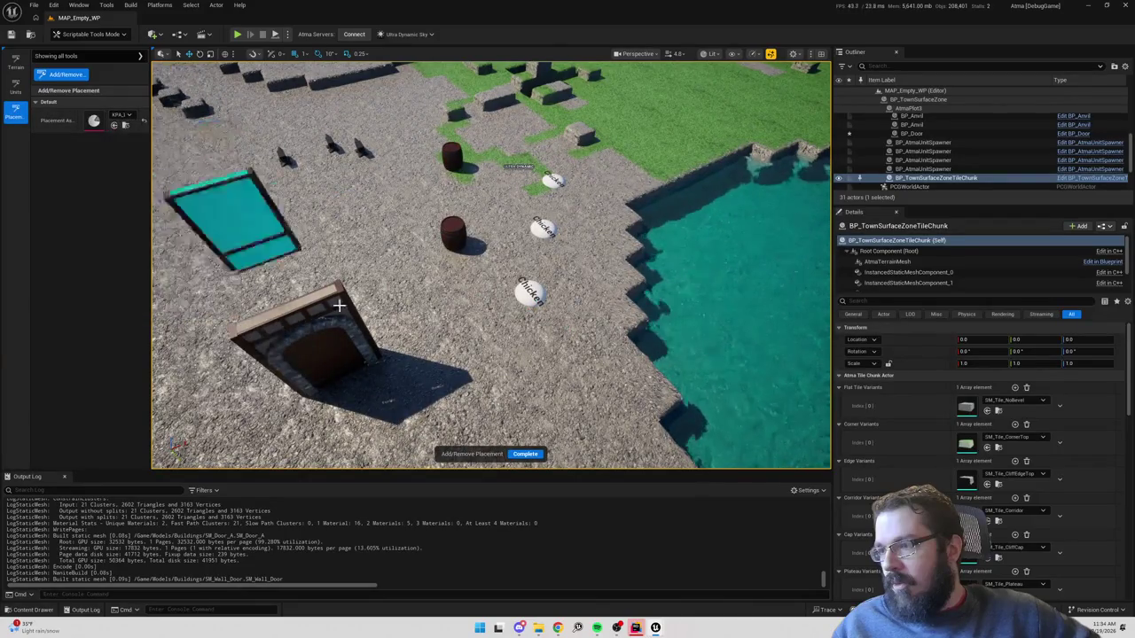
{"action": "scroll", "coordinate": [396, 348], "scroll_direction": "down", "scroll_amount": 5}
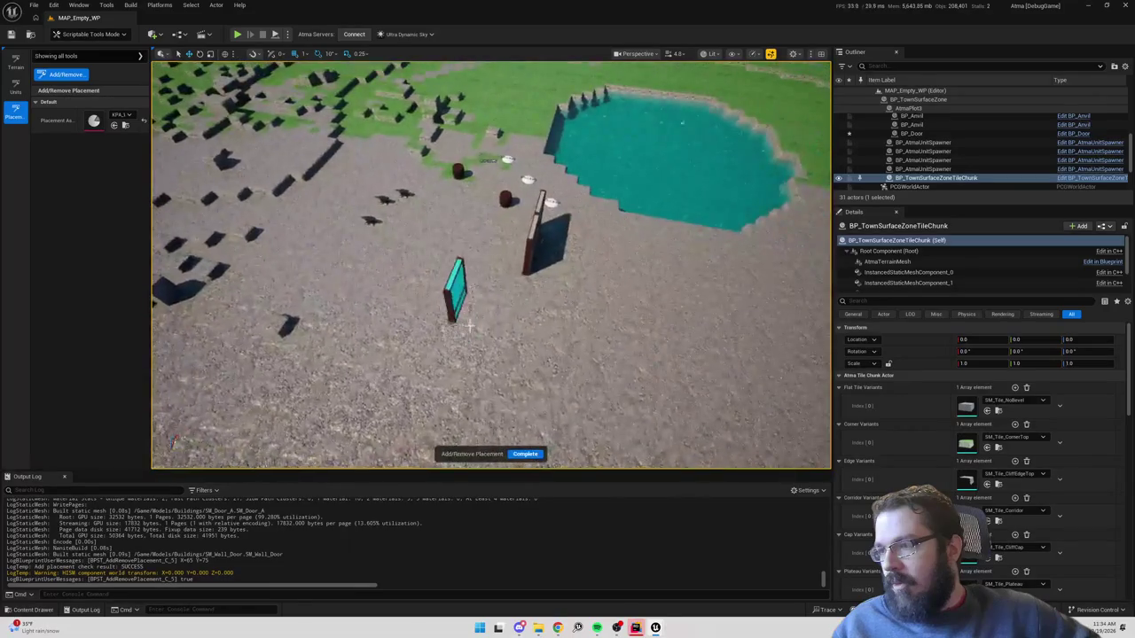
{"action": "left_click", "coordinate": [523, 302]}
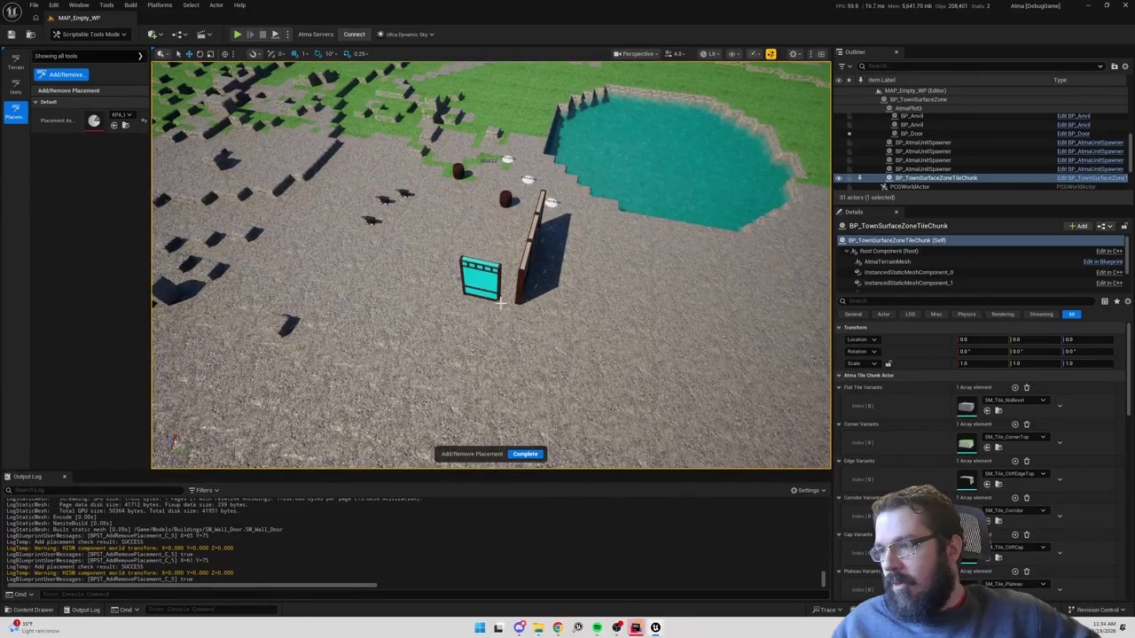
{"action": "left_click", "coordinate": [511, 304]}
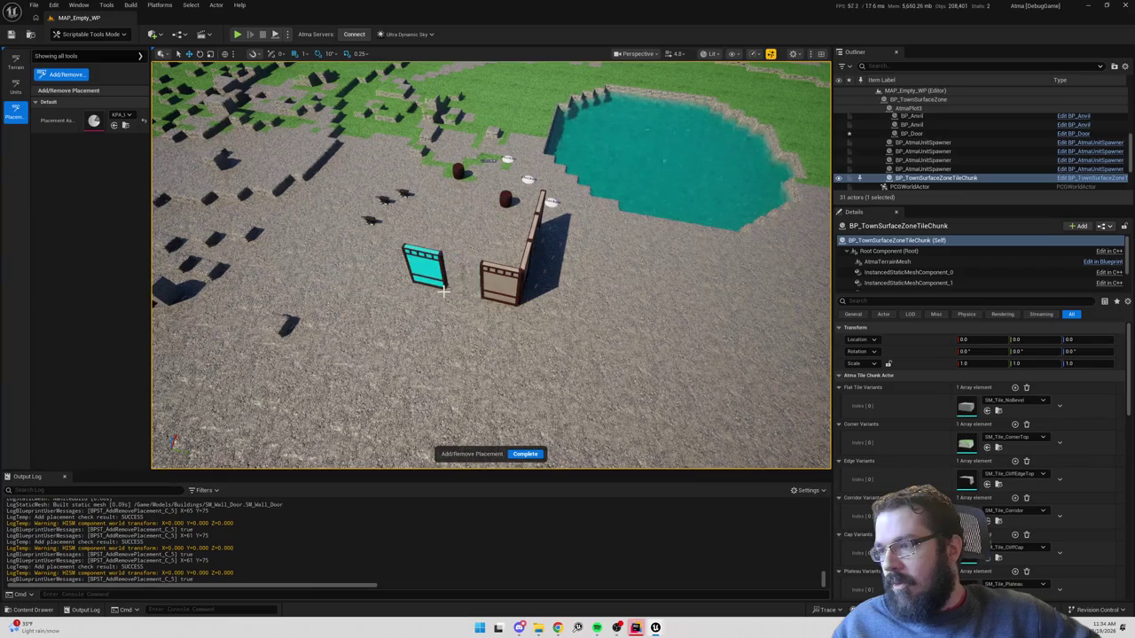
{"action": "left_click", "coordinate": [478, 299]}
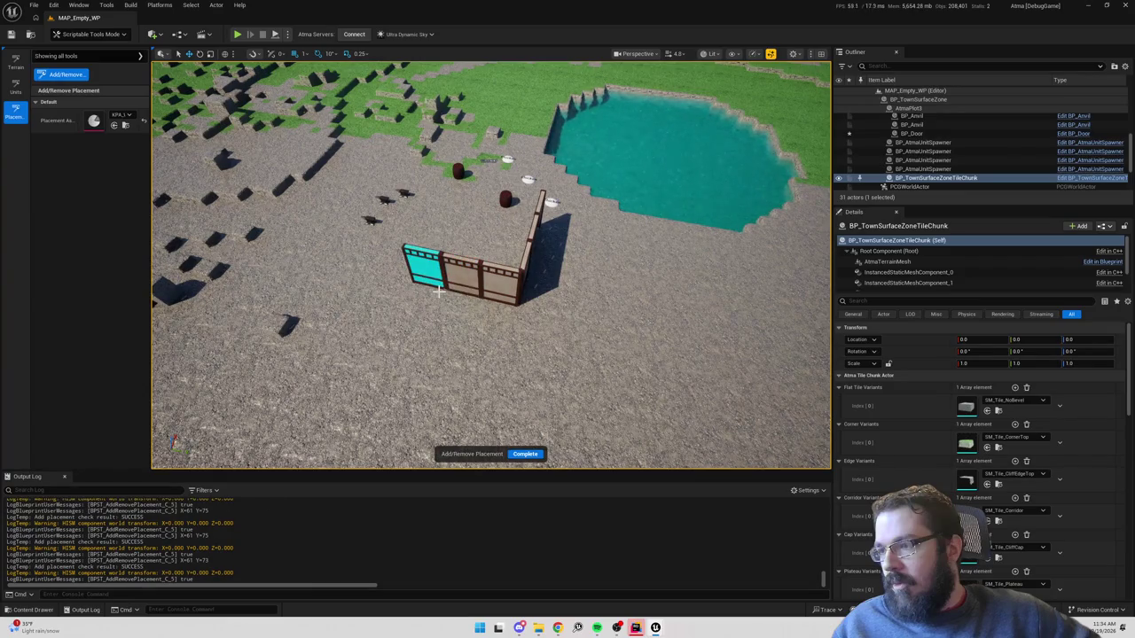
{"action": "left_click_drag", "start_coordinate": [464, 266], "coordinate": [505, 9]}
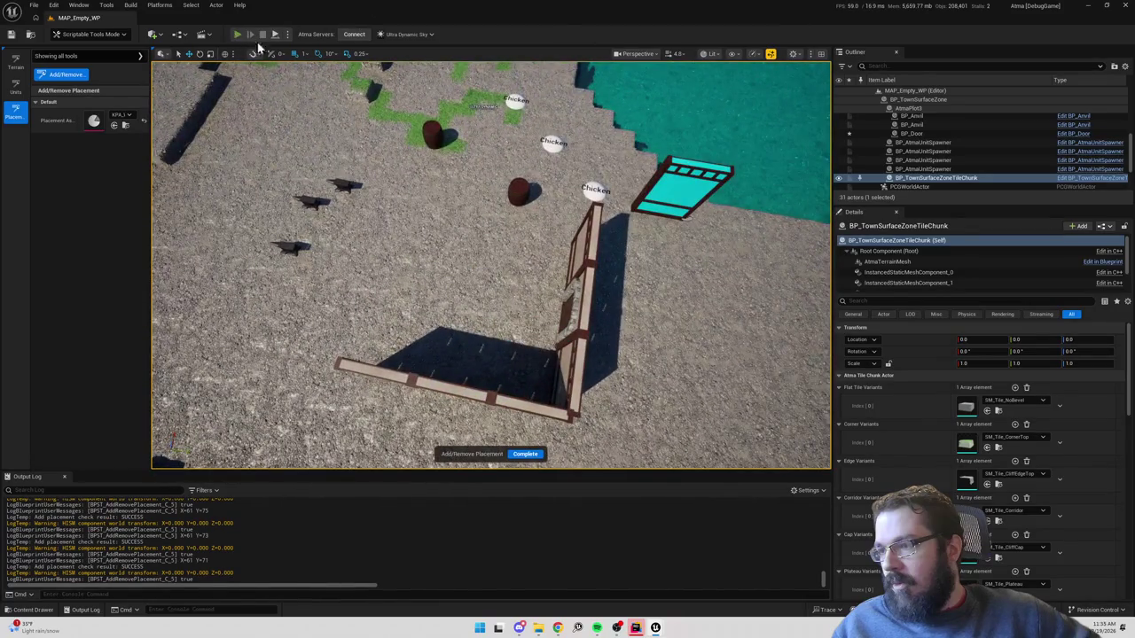
{"action": "left_click", "coordinate": [236, 33]}
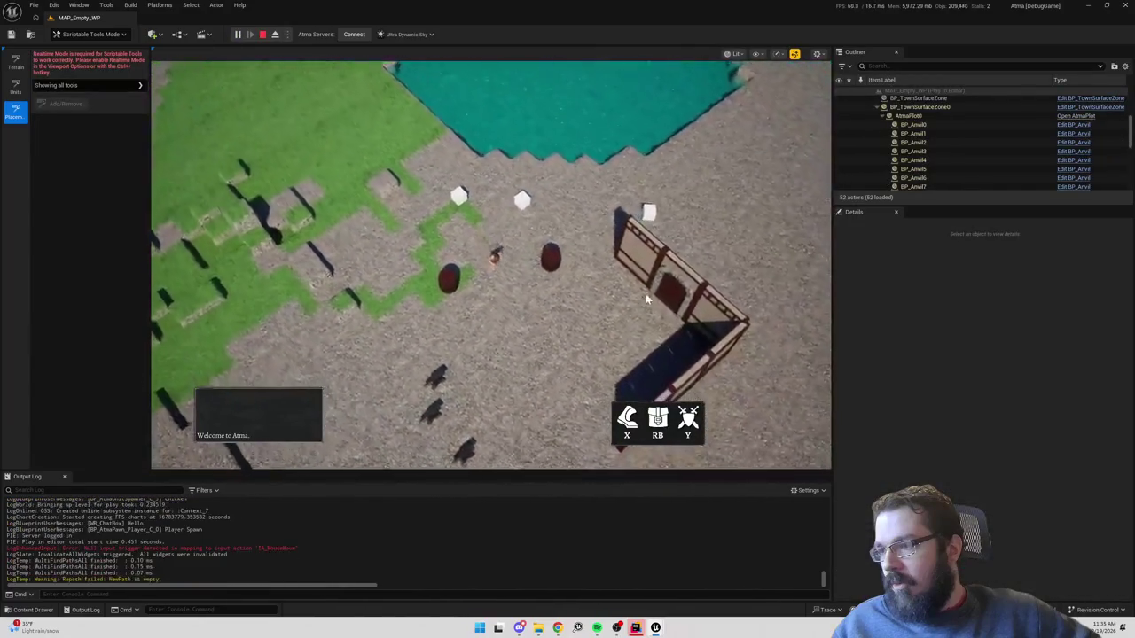
{"action": "left_click", "coordinate": [693, 259]}
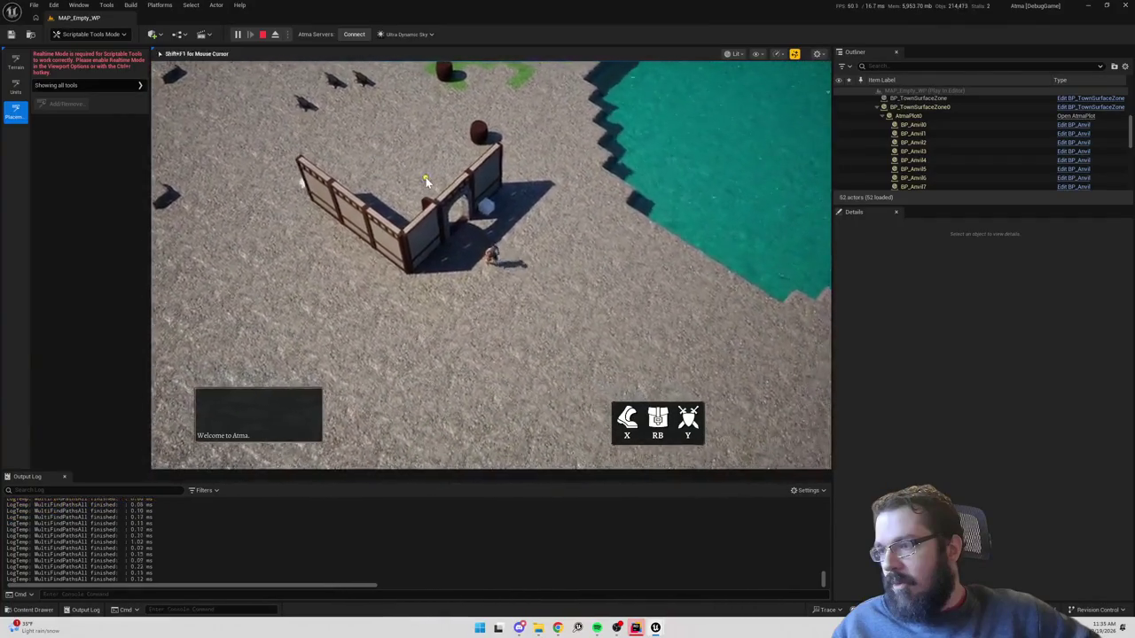
{"action": "left_click", "coordinate": [263, 34]}
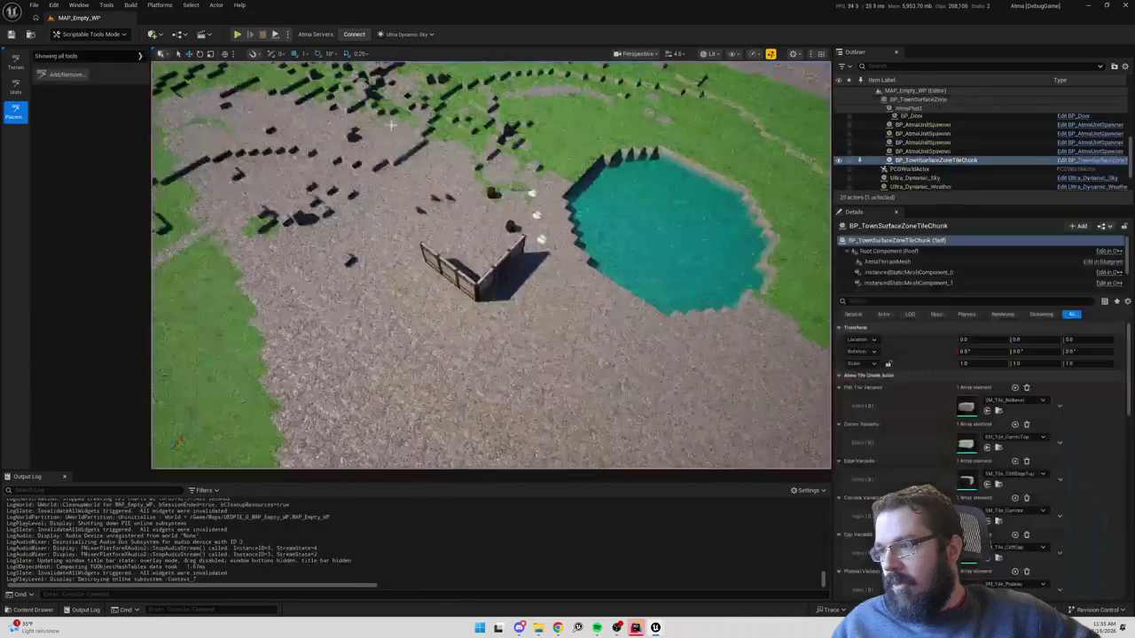
Set the play Net Mode to Play As Client and start a play test.
{"action": "left_click", "coordinate": [288, 35]}
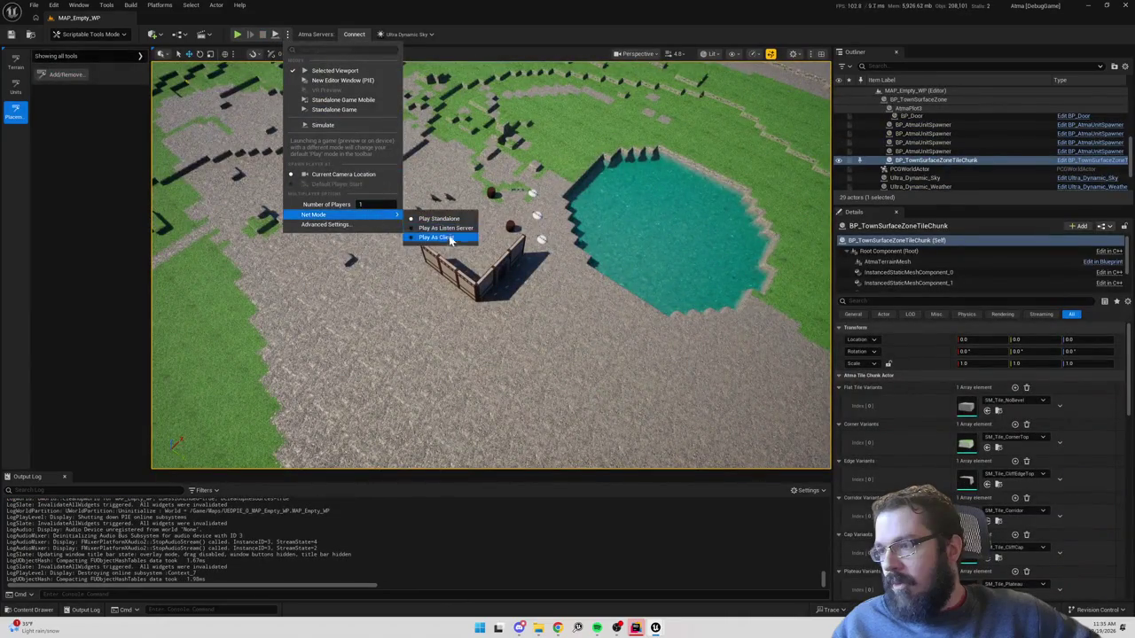
{"action": "left_click", "coordinate": [440, 240]}
{"action": "left_click", "coordinate": [238, 34]}
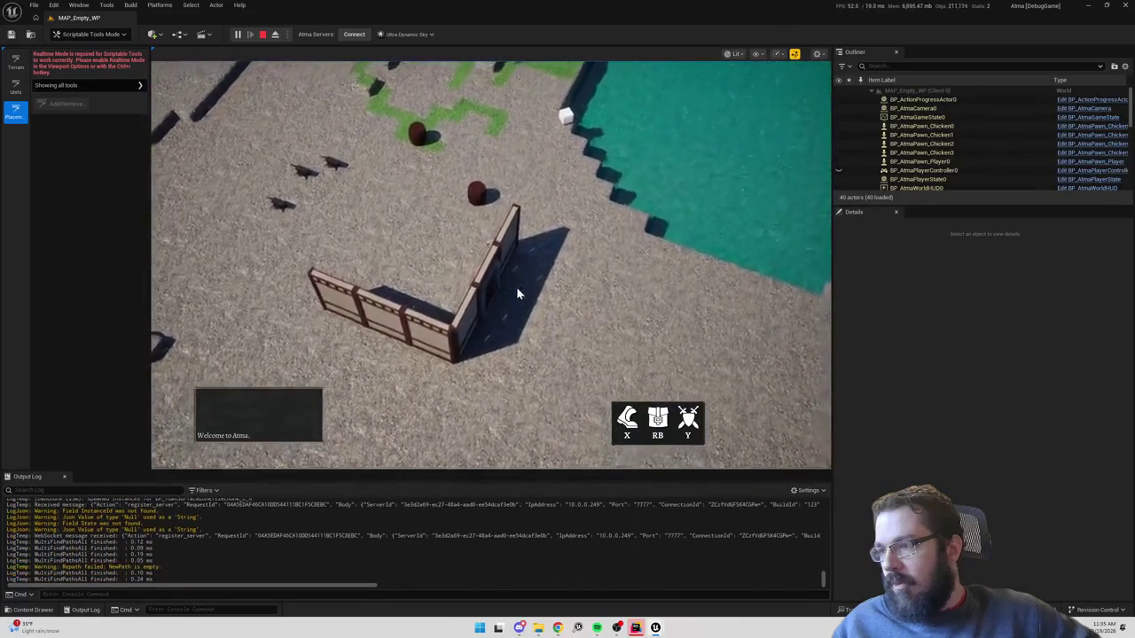
Walk the character through the doorway and back, then stop the play test.
{"action": "left_click", "coordinate": [464, 288]}
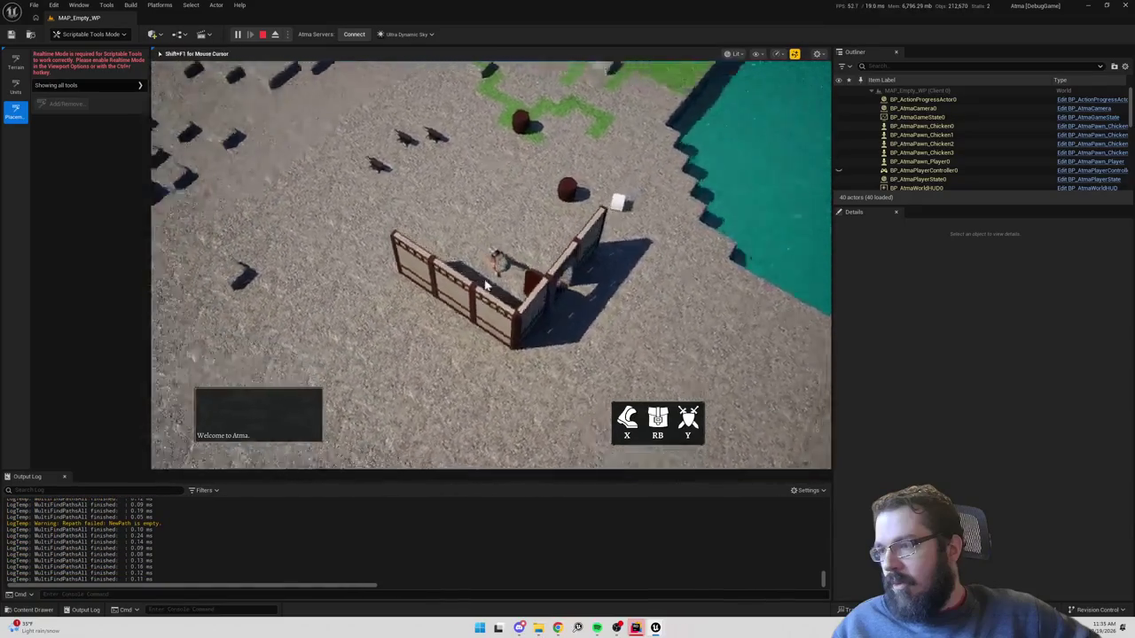
{"action": "left_click", "coordinate": [478, 241]}
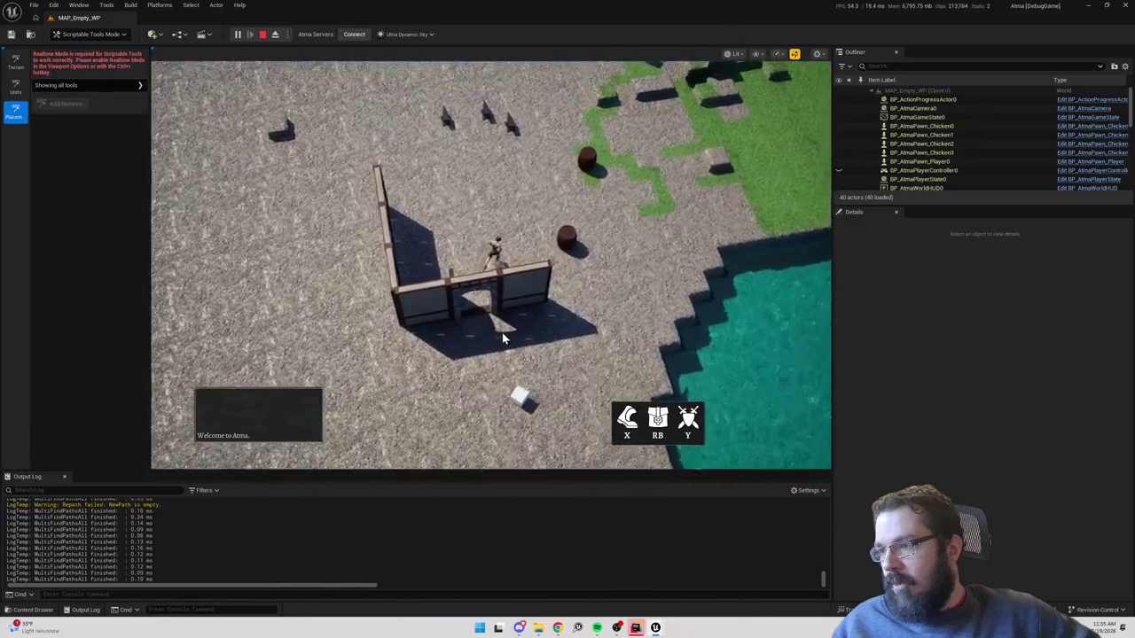
{"action": "left_click", "coordinate": [503, 338]}
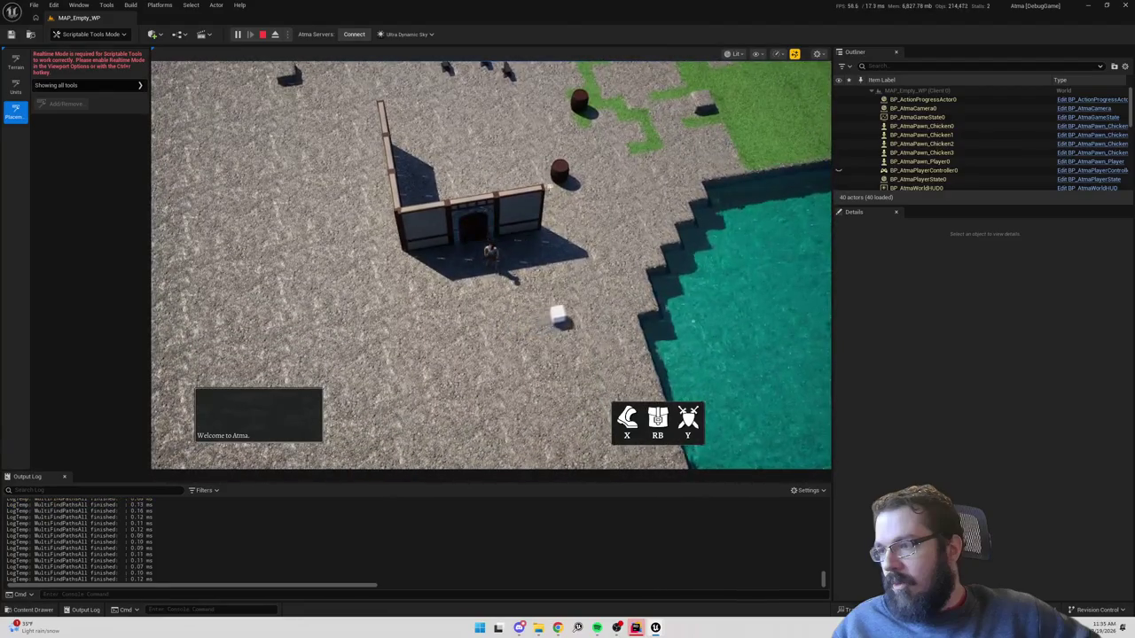
{"action": "left_click", "coordinate": [262, 34]}
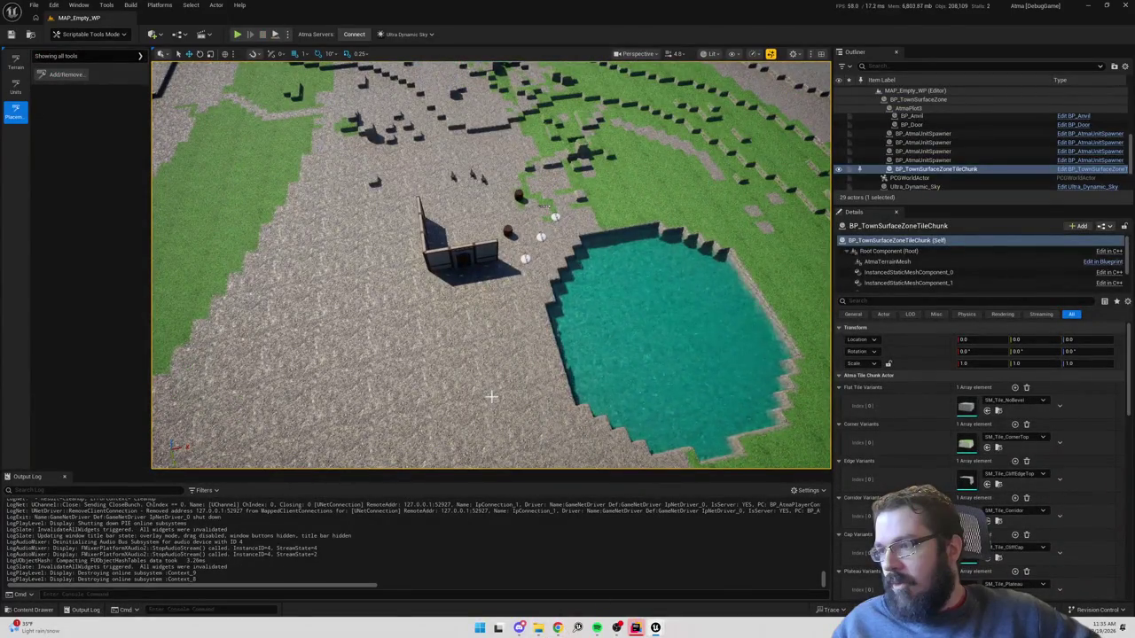
{"action": "left_click_drag", "start_coordinate": [568, 413], "coordinate": [470, 337]}
{"action": "left_click_drag", "start_coordinate": [516, 287], "coordinate": [516, 261]}
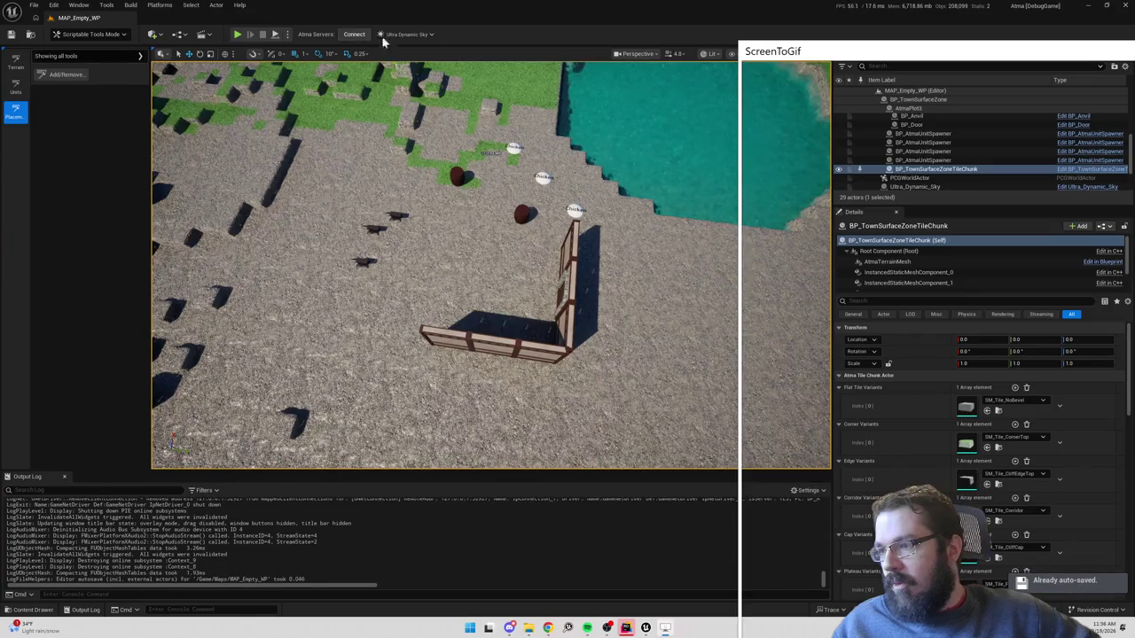
Fit the recorder over the viewport, select AtmaPlot3 and turn on Add/Remove placement.
{"action": "left_click_drag", "start_coordinate": [810, 55], "coordinate": [50, 42]}
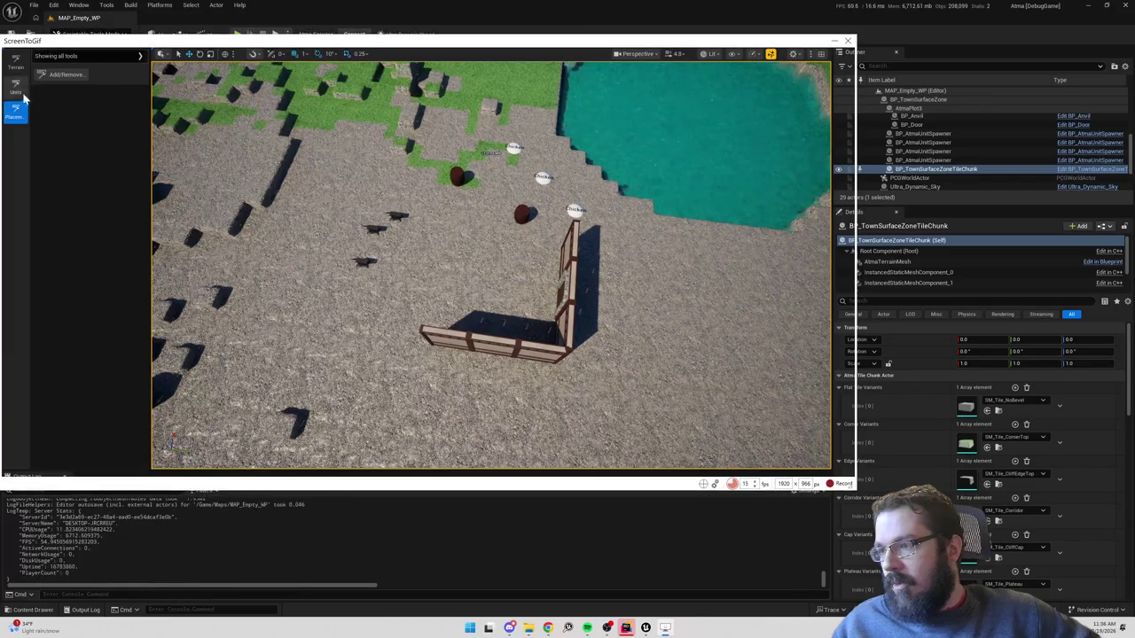
{"action": "left_click_drag", "start_coordinate": [488, 260], "coordinate": [362, 235]}
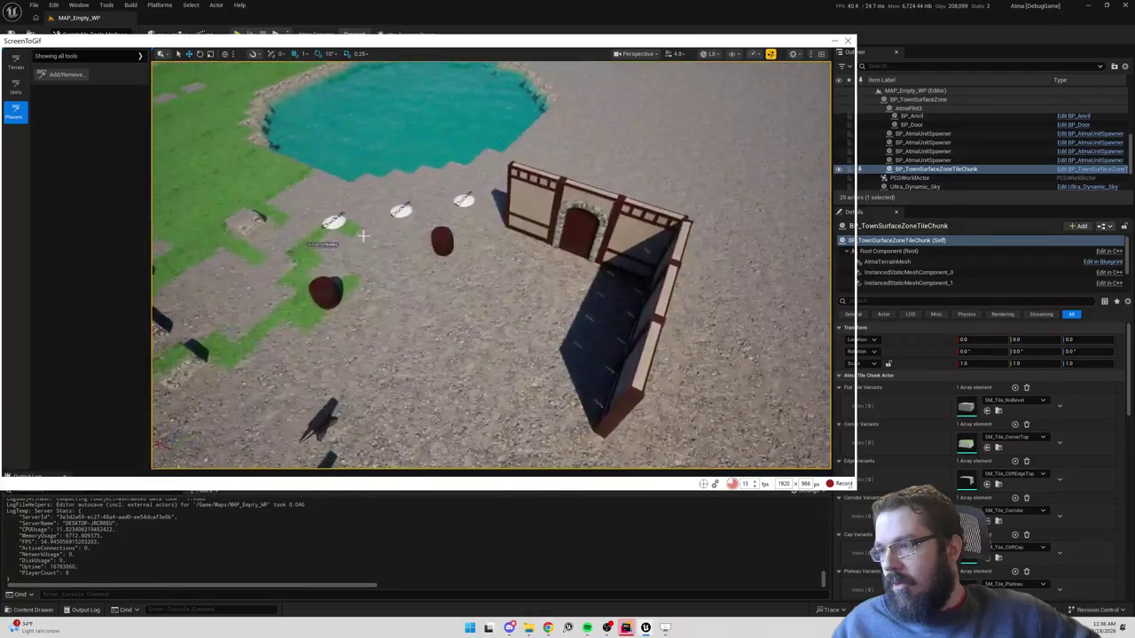
{"action": "left_click", "coordinate": [533, 214]}
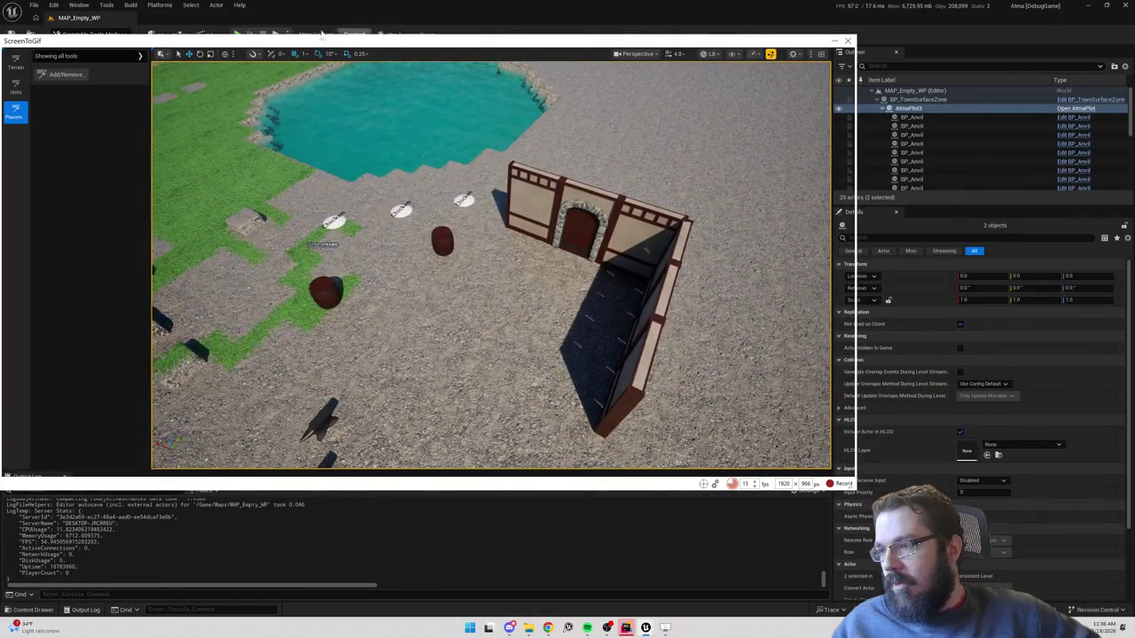
{"action": "scroll", "coordinate": [522, 199], "scroll_direction": "down", "scroll_amount": 3}
{"action": "left_click", "coordinate": [64, 74]}
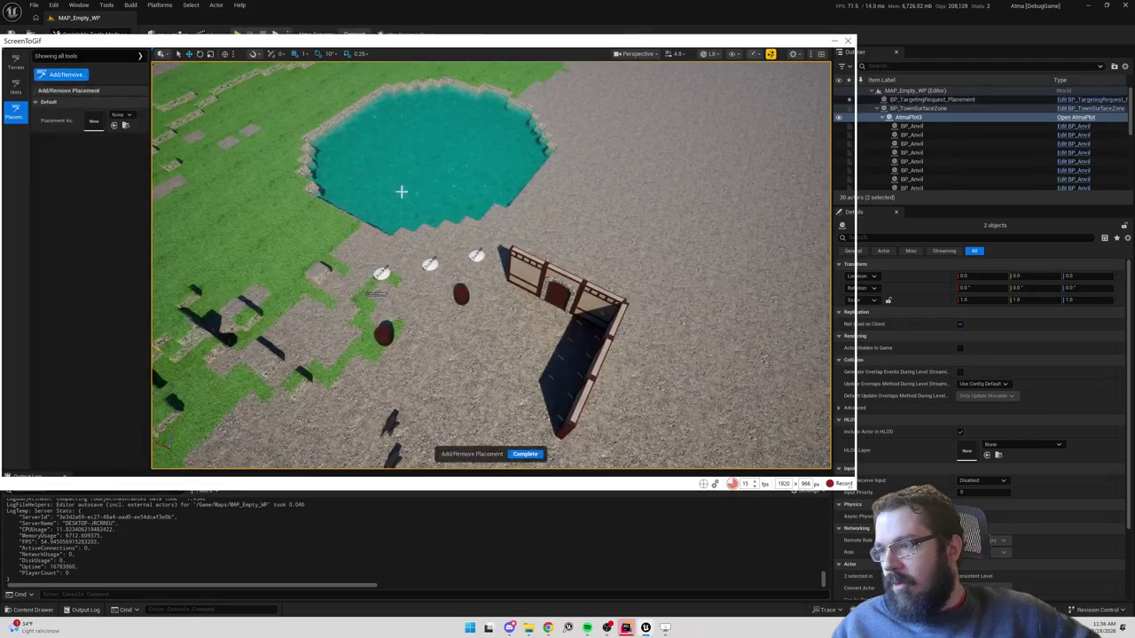
Delete the two barrels from the town plot with Add/Remove.
{"action": "mouse_move", "coordinate": [525, 278]}
{"action": "left_mouse_down"}
{"action": "mouse_move", "coordinate": [479, 266]}
{"action": "mouse_move", "coordinate": [606, 354]}
{"action": "left_mouse_up"}
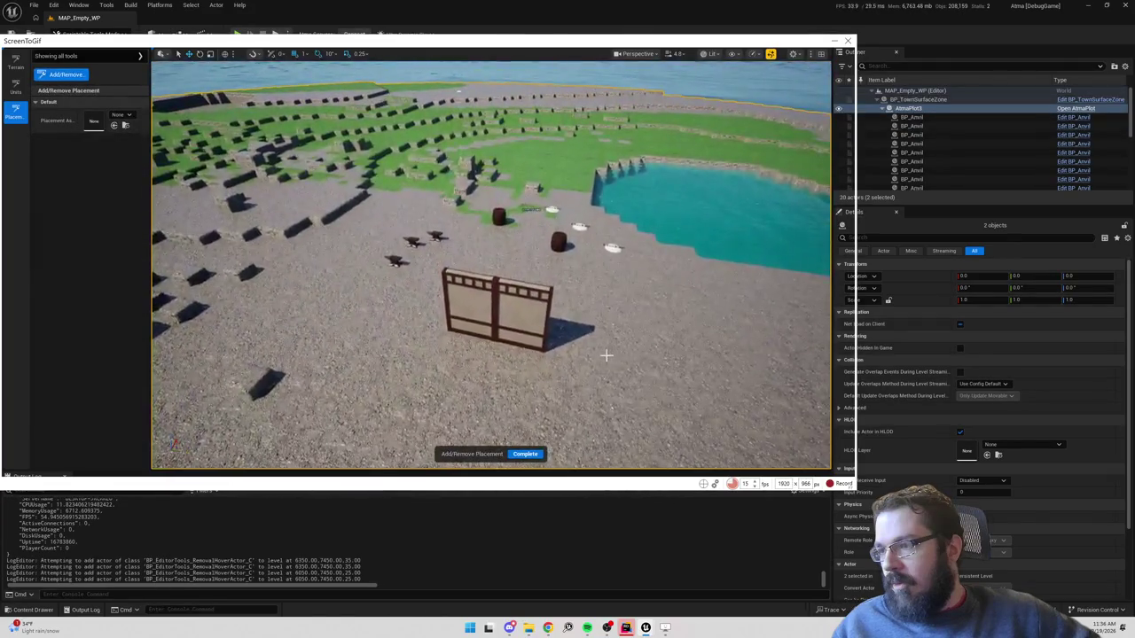
{"action": "left_click", "coordinate": [493, 218]}
{"action": "left_click", "coordinate": [557, 241]}
{"action": "mouse_move", "coordinate": [558, 241]}
{"action": "left_mouse_down"}
{"action": "mouse_move", "coordinate": [532, 266]}
{"action": "mouse_move", "coordinate": [543, 262]}
{"action": "left_mouse_up"}
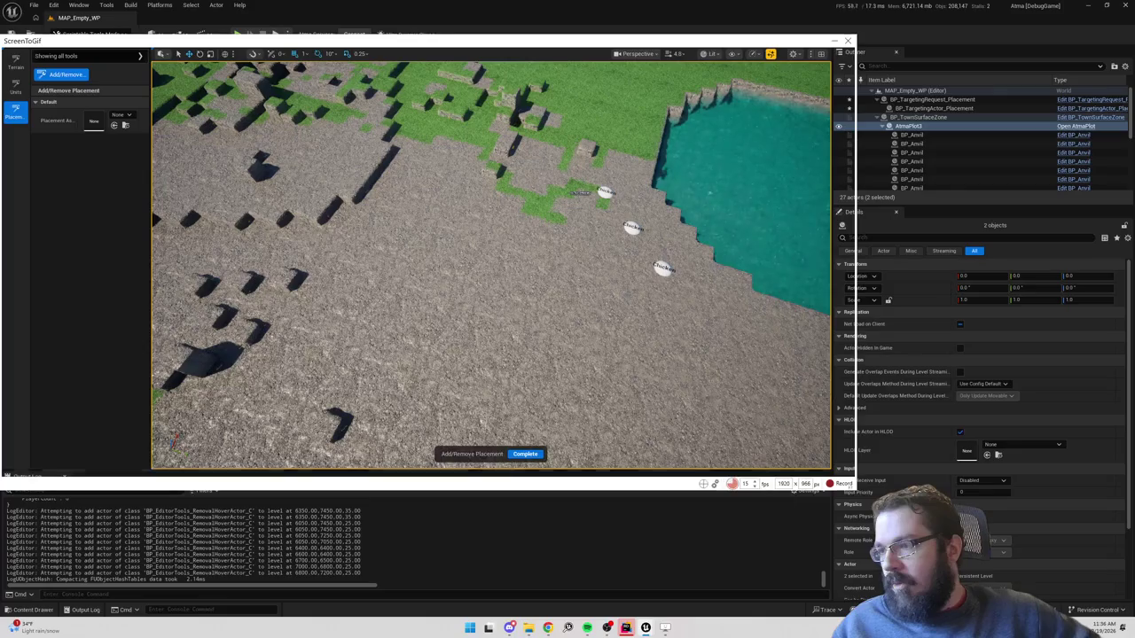
Set the play options Net Mode to Play Standalone.
{"action": "left_click", "coordinate": [289, 33]}
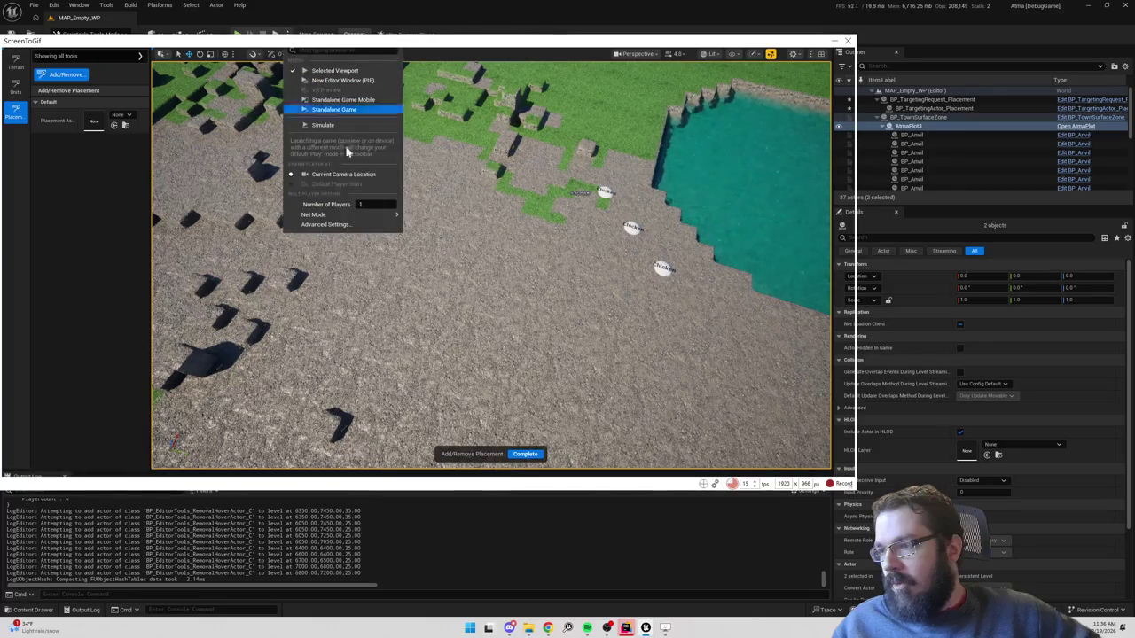
{"action": "mouse_move", "coordinate": [375, 215]}
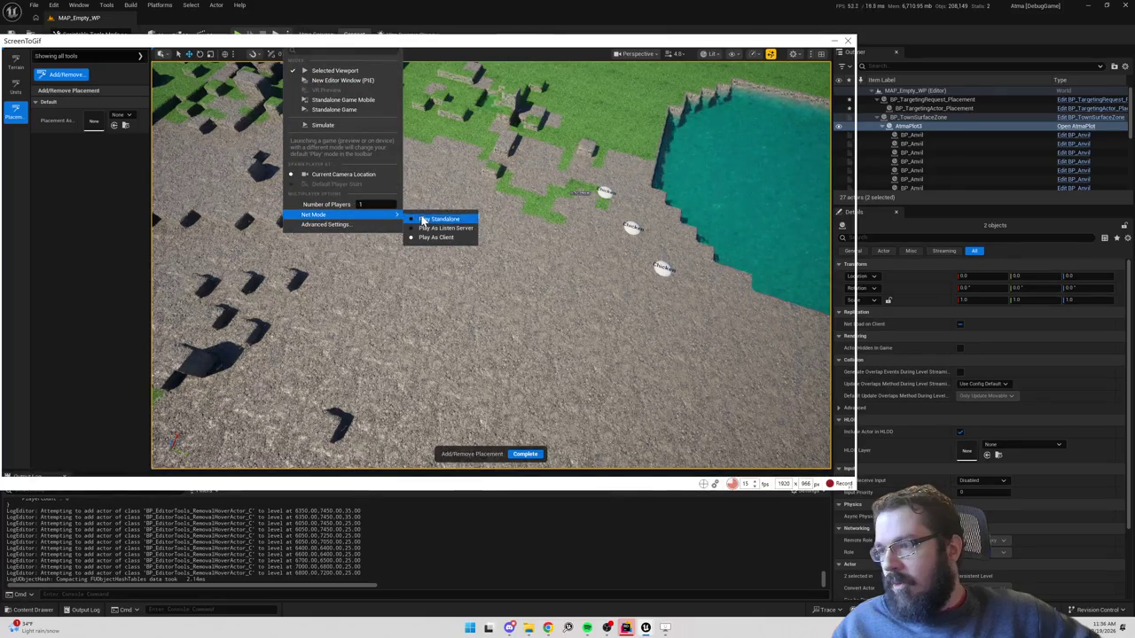
{"action": "left_click", "coordinate": [436, 220]}
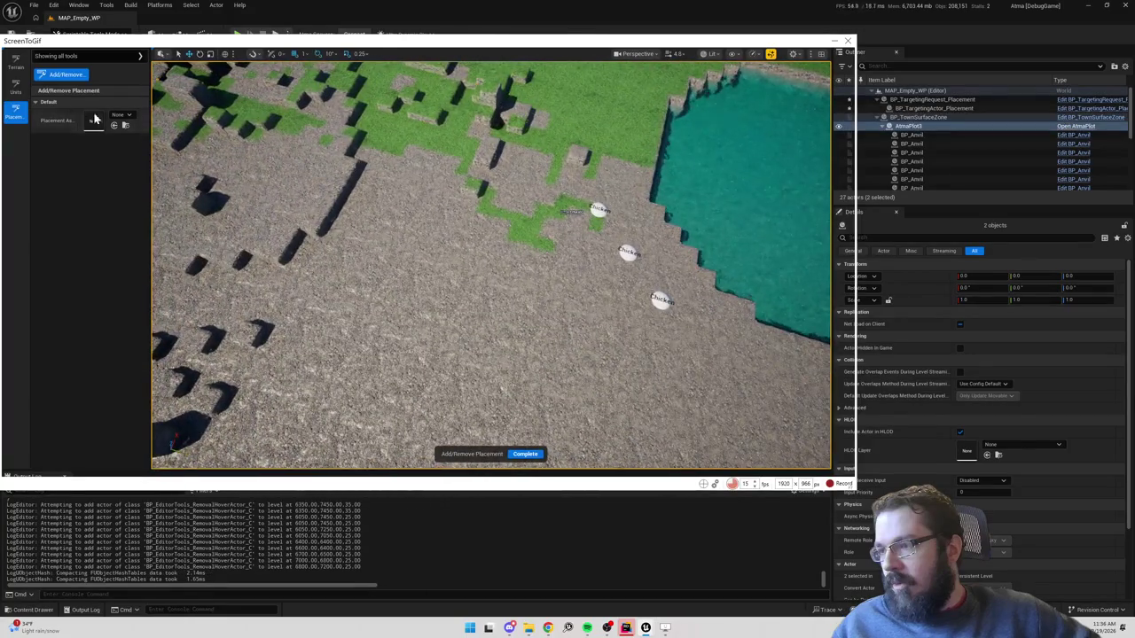
{"action": "left_click", "coordinate": [121, 116]}
{"action": "left_click", "coordinate": [121, 116]}
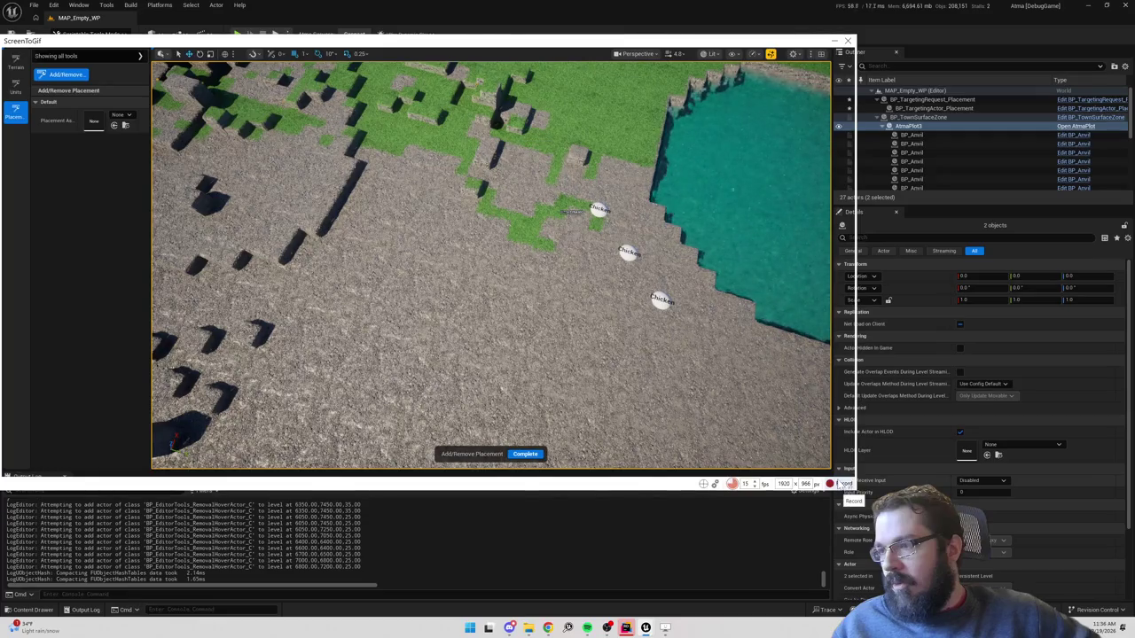
Start the screen recording and lay five wooden floor tiles on the plot.
{"action": "left_click", "coordinate": [842, 484]}
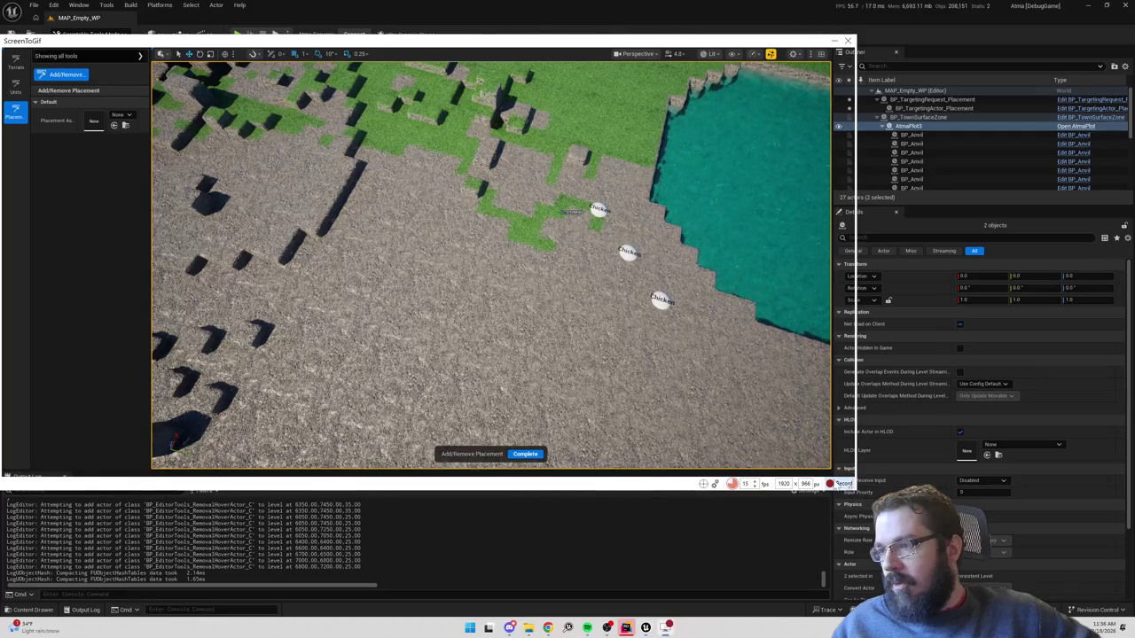
{"action": "left_click", "coordinate": [127, 116]}
{"action": "type", "text": "chi"}
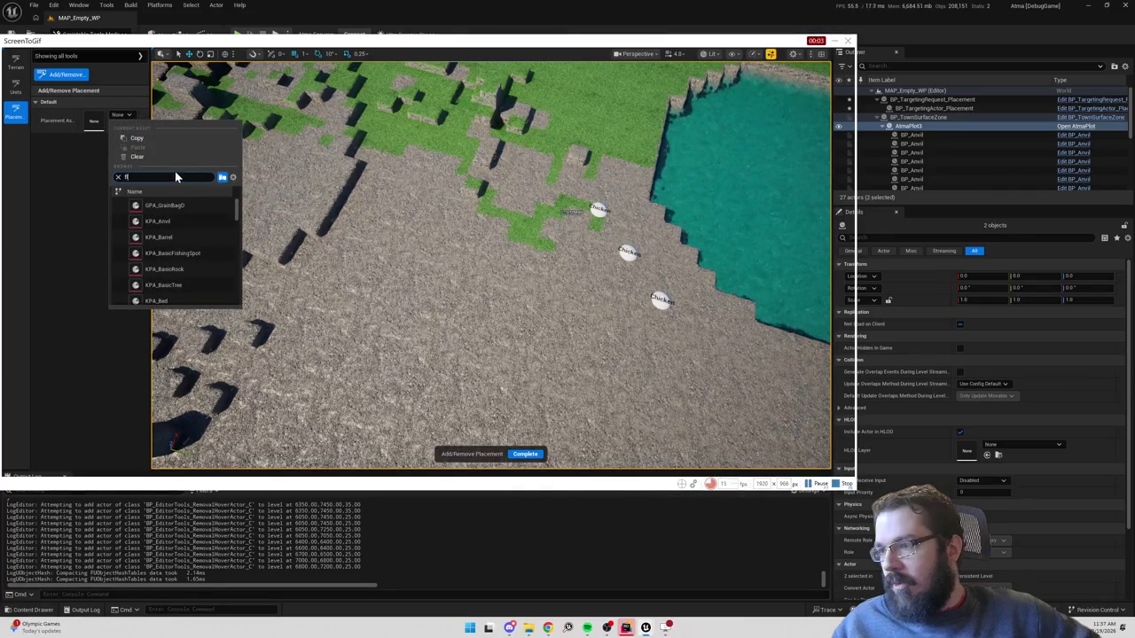
{"action": "left_click", "coordinate": [186, 203]}
{"action": "scroll", "coordinate": [468, 241], "scroll_direction": "up", "scroll_amount": 3}
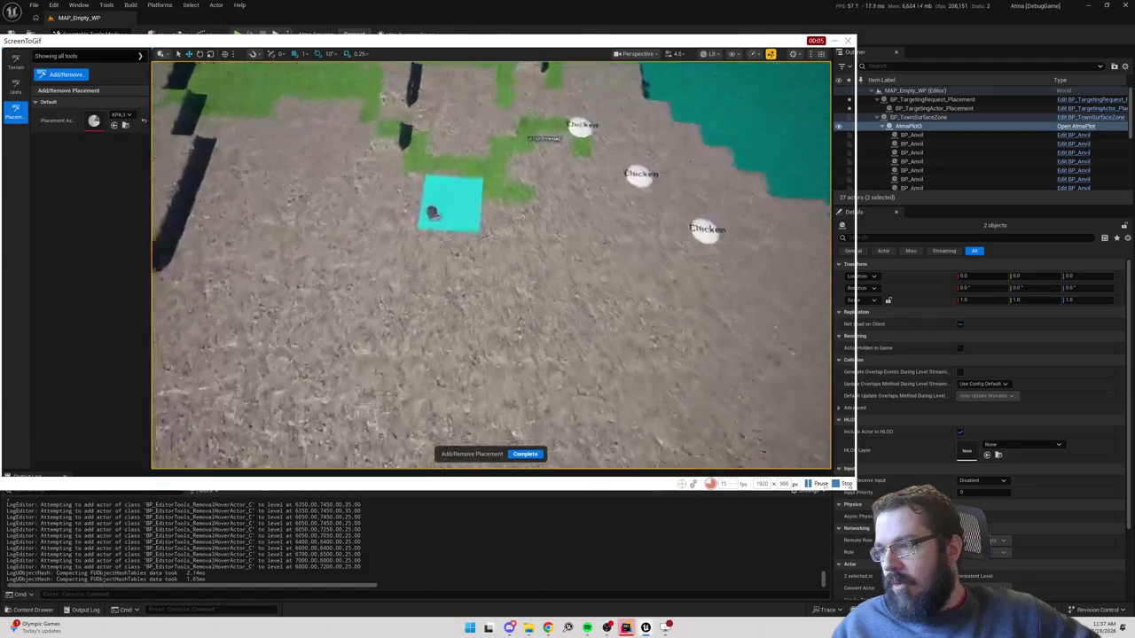
{"action": "left_click", "coordinate": [382, 228]}
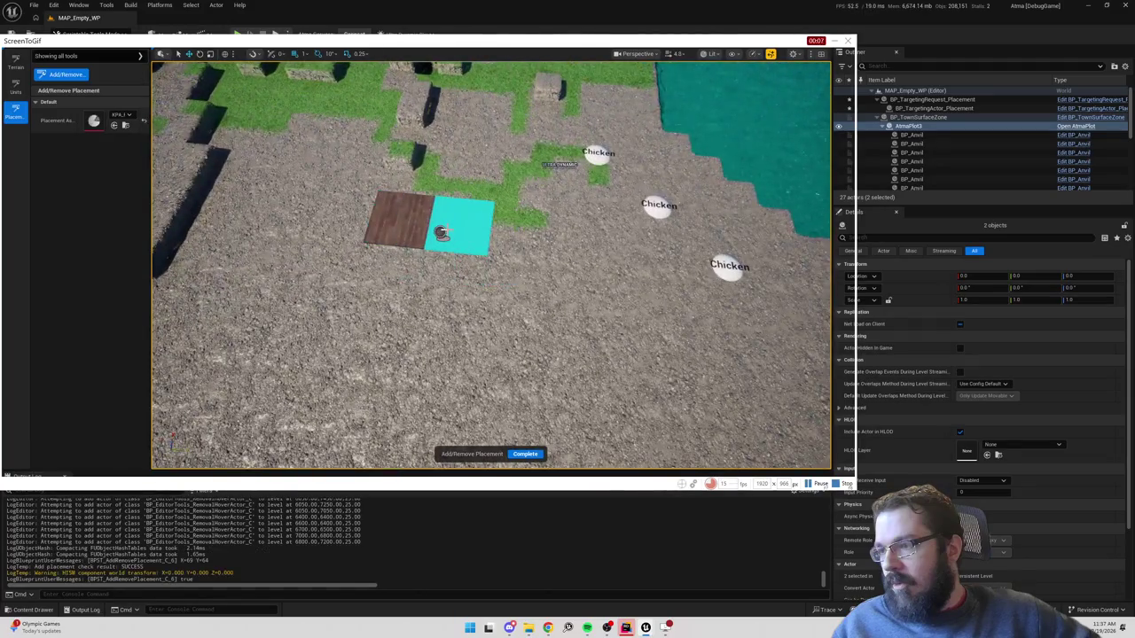
{"action": "left_click", "coordinate": [441, 234]}
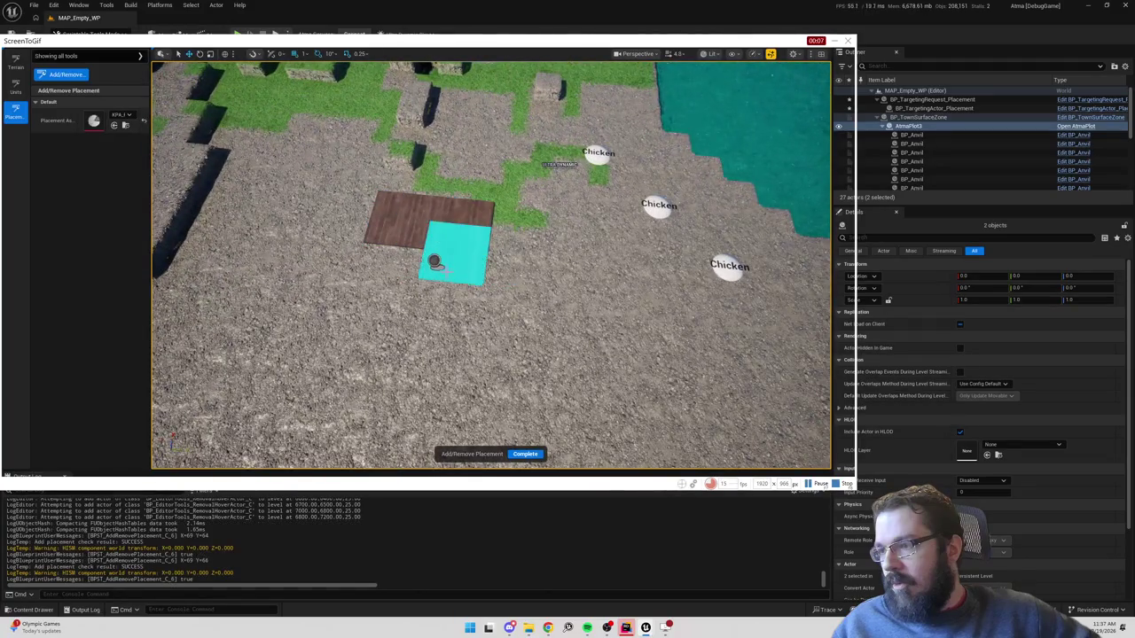
{"action": "left_click", "coordinate": [430, 296]}
{"action": "left_click", "coordinate": [384, 276]}
{"action": "left_click", "coordinate": [436, 349]}
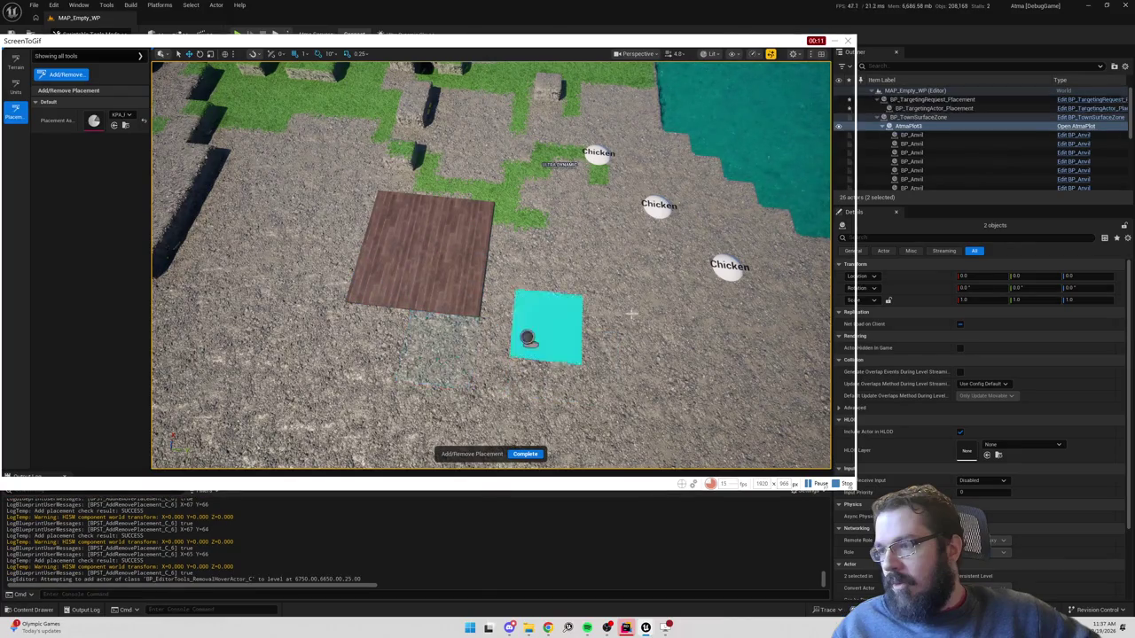
Place a KPA_Door on the wooden floor.
{"action": "left_click", "coordinate": [121, 115]}
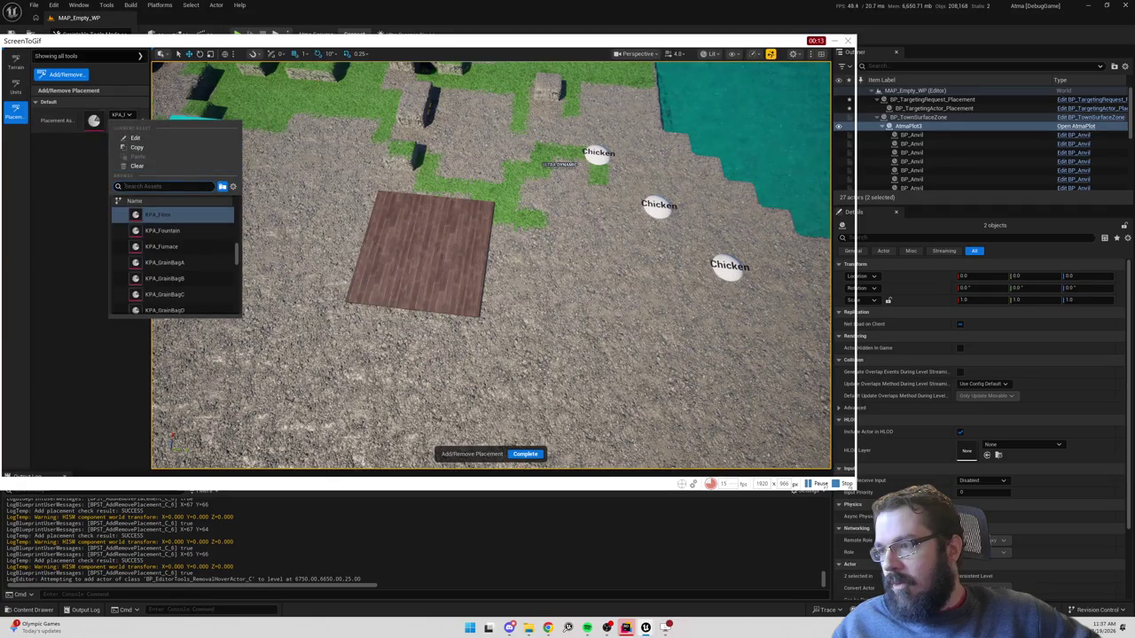
{"action": "type", "text": "door"}
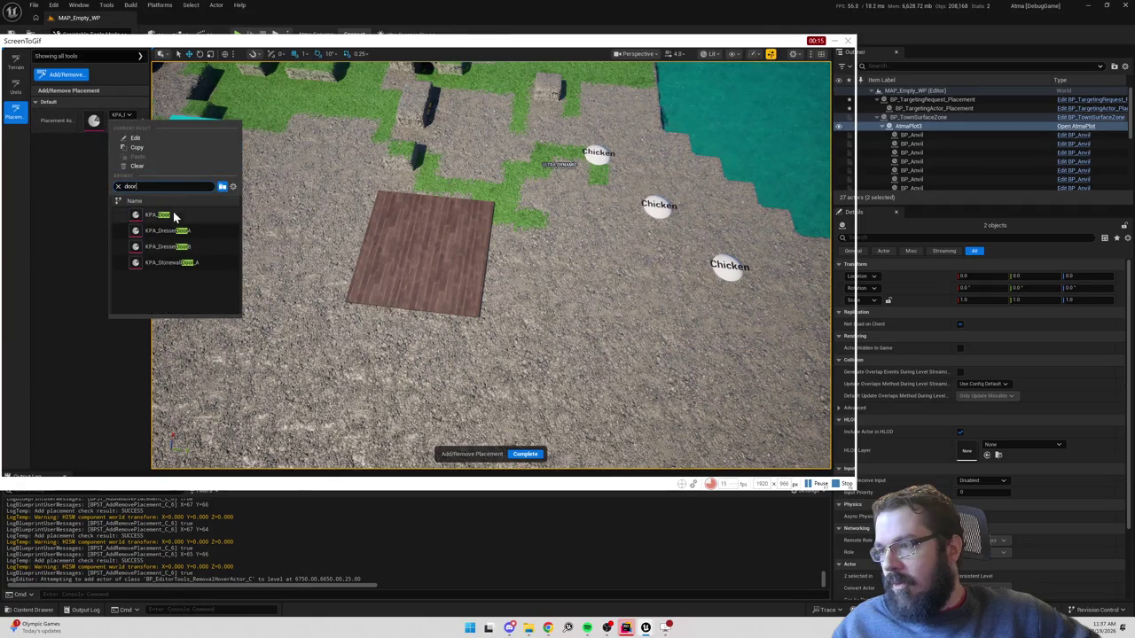
{"action": "left_click", "coordinate": [158, 214]}
{"action": "left_click", "coordinate": [487, 308]}
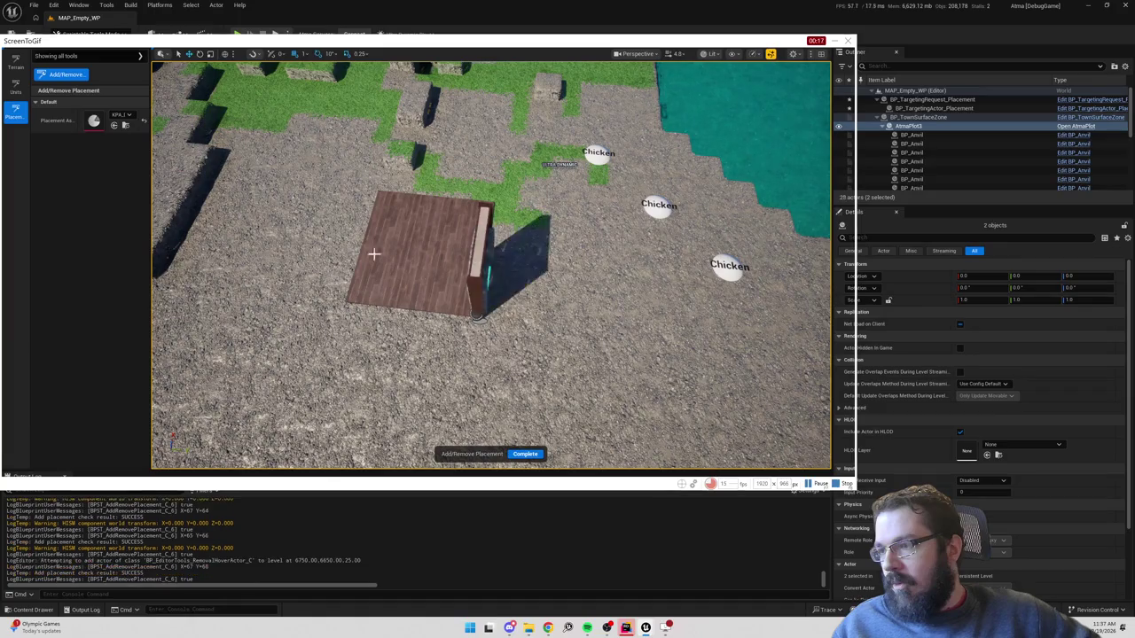
Place four wall pieces around the floor, beside the door and along the edges.
{"action": "left_click", "coordinate": [122, 115]}
{"action": "type", "text": "wall"}
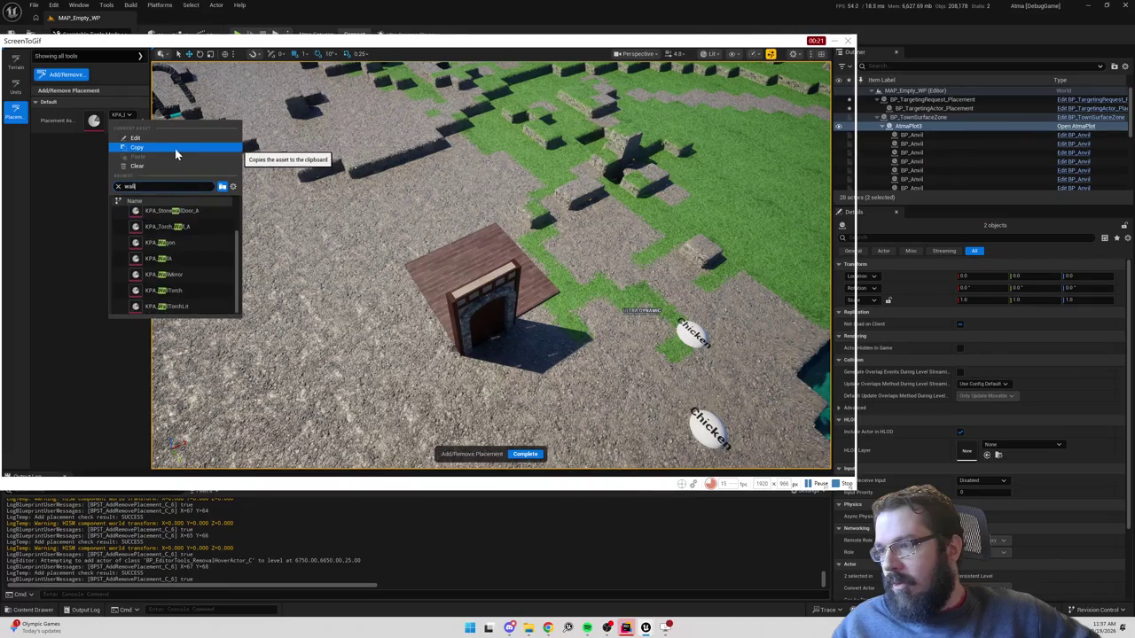
{"action": "left_click", "coordinate": [169, 258]}
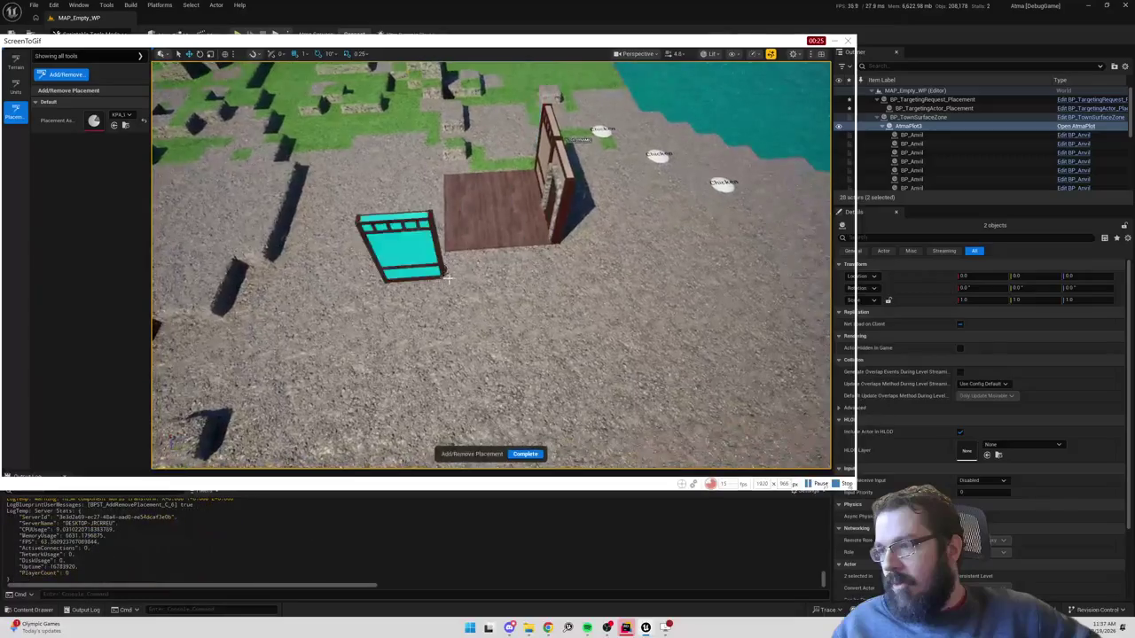
{"action": "left_click", "coordinate": [557, 251]}
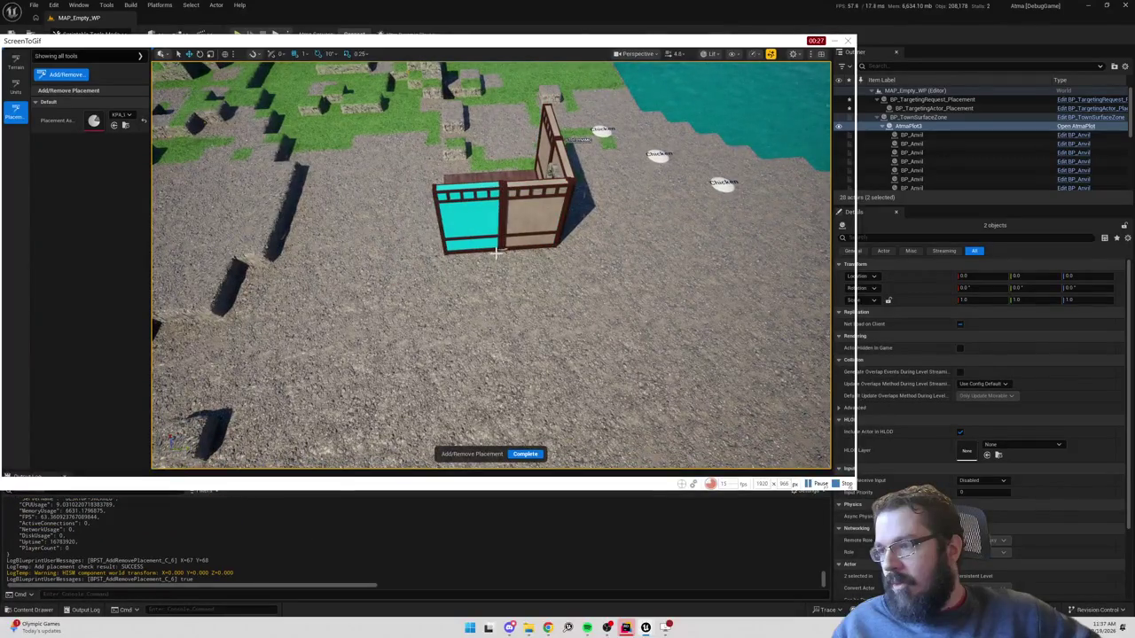
{"action": "left_click", "coordinate": [483, 252]}
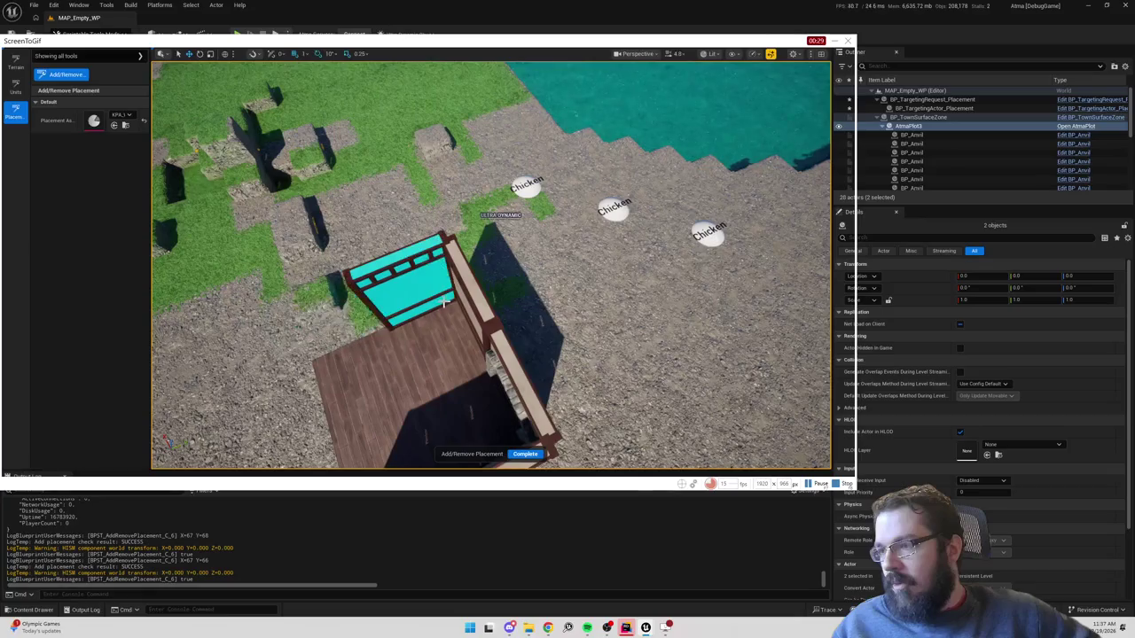
{"action": "left_click", "coordinate": [388, 323]}
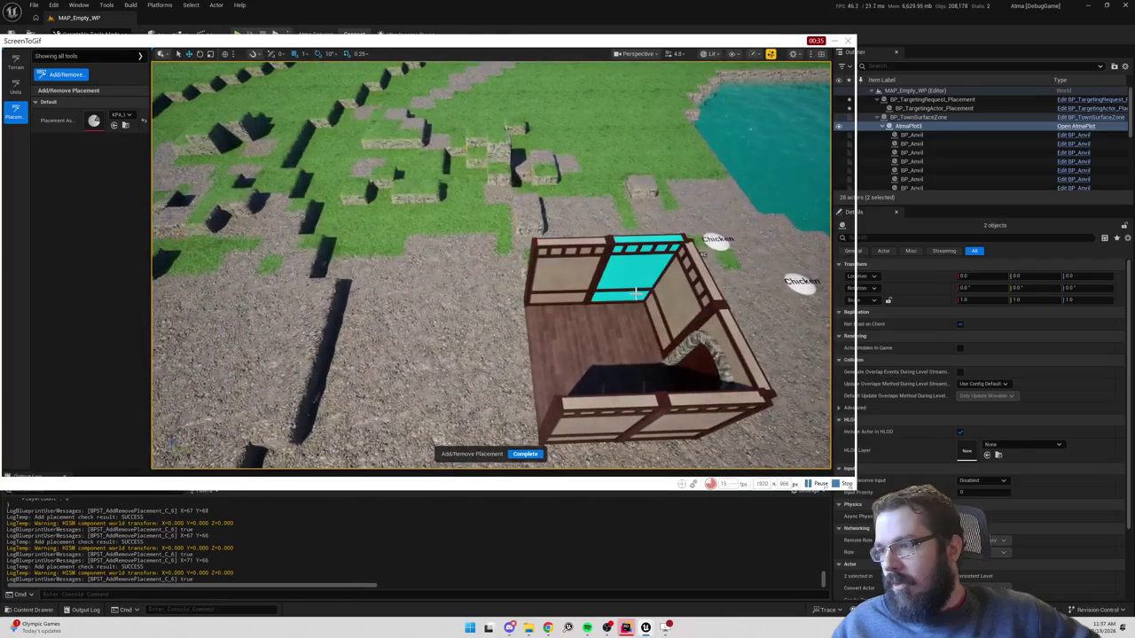
{"action": "left_click", "coordinate": [637, 292]}
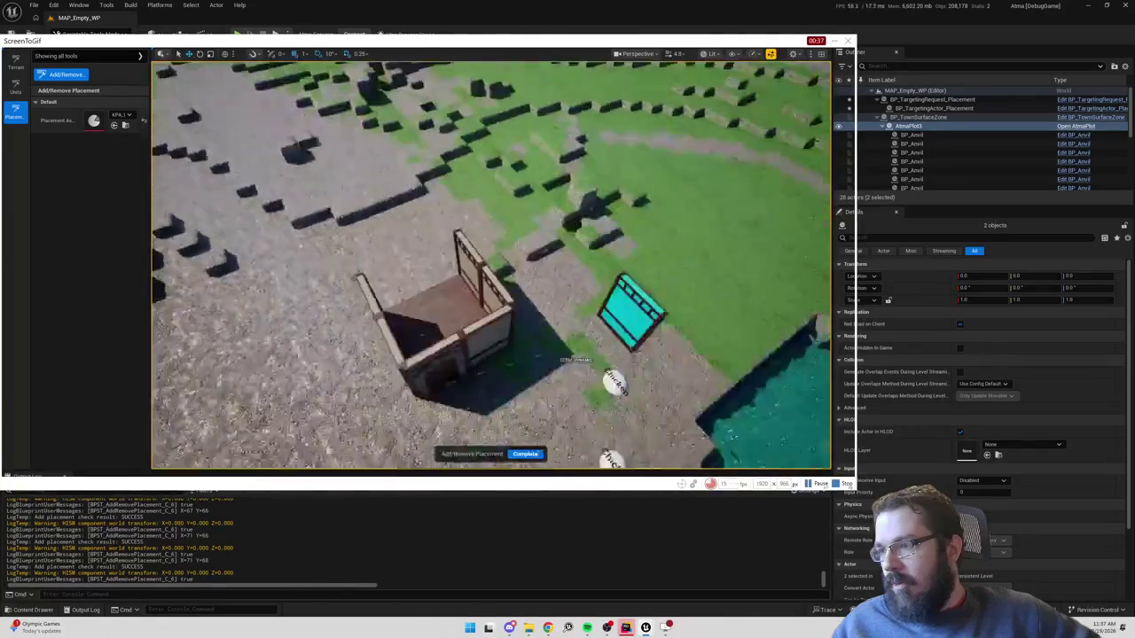
Place a KPA_Anvil beside the room and launch a play test with Alt+P.
{"action": "left_click", "coordinate": [122, 115]}
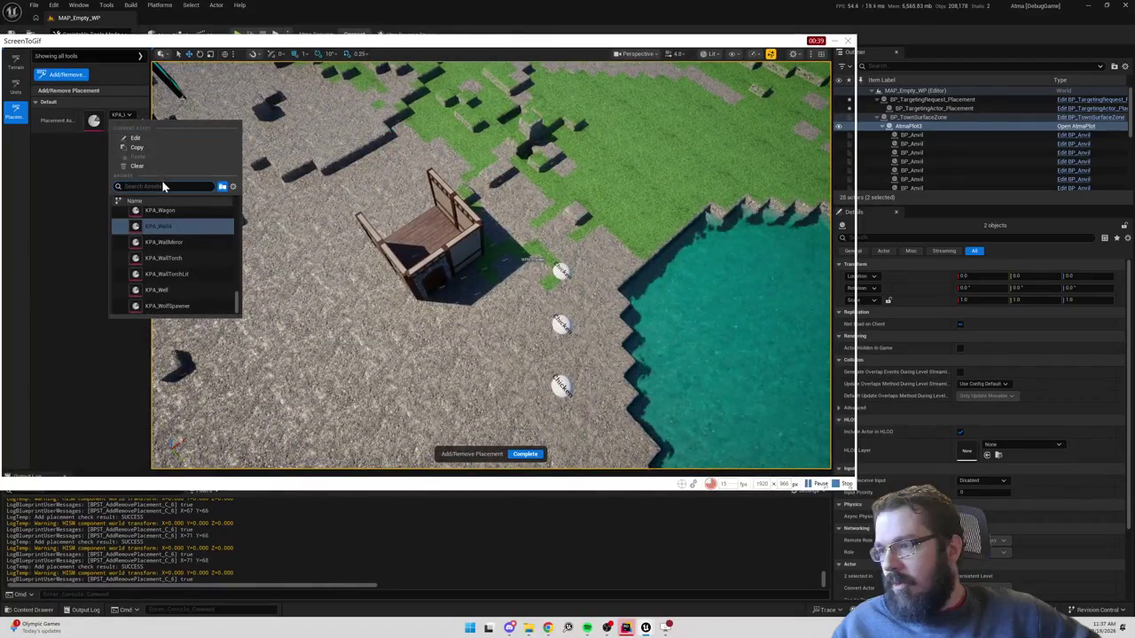
{"action": "type", "text": "anv"}
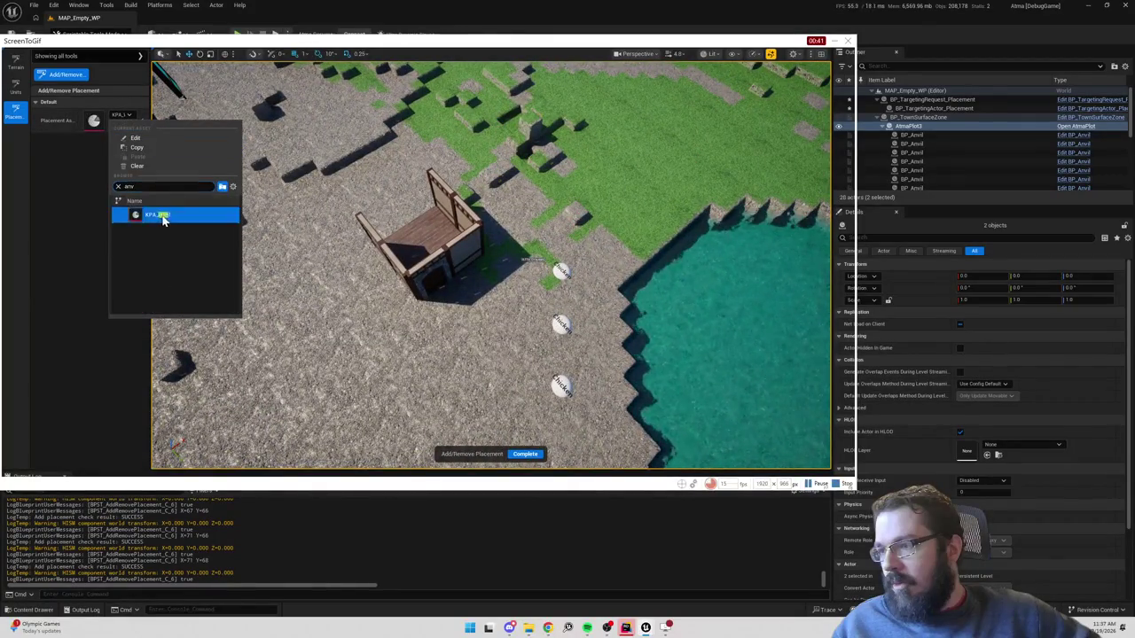
{"action": "left_click", "coordinate": [160, 214]}
{"action": "left_click", "coordinate": [537, 243]}
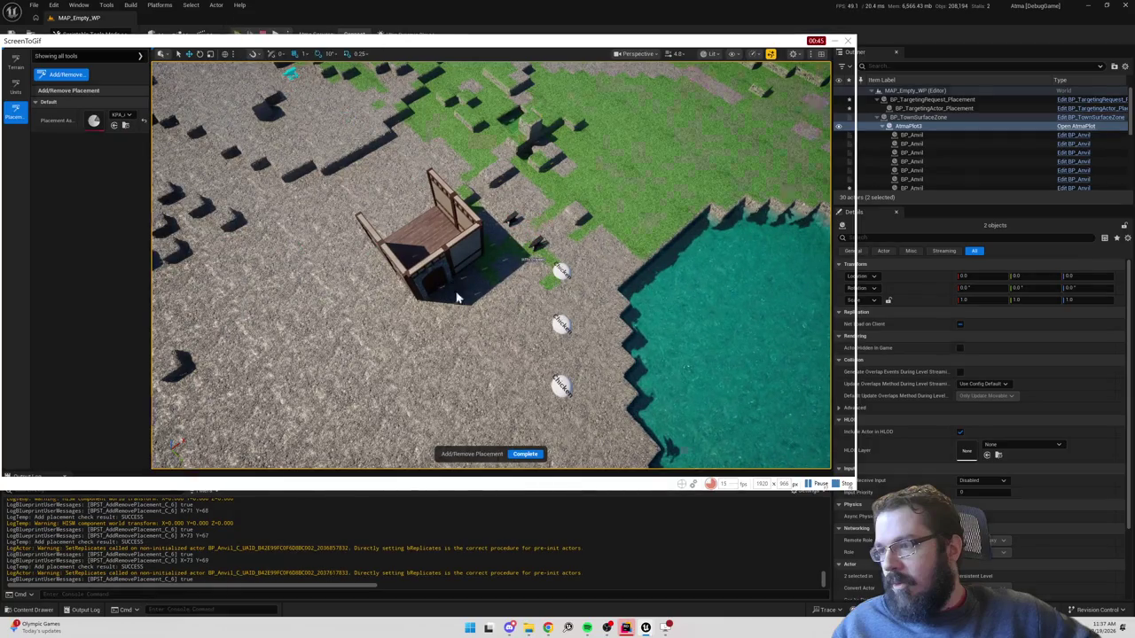
{"action": "key", "text": "alt+p"}
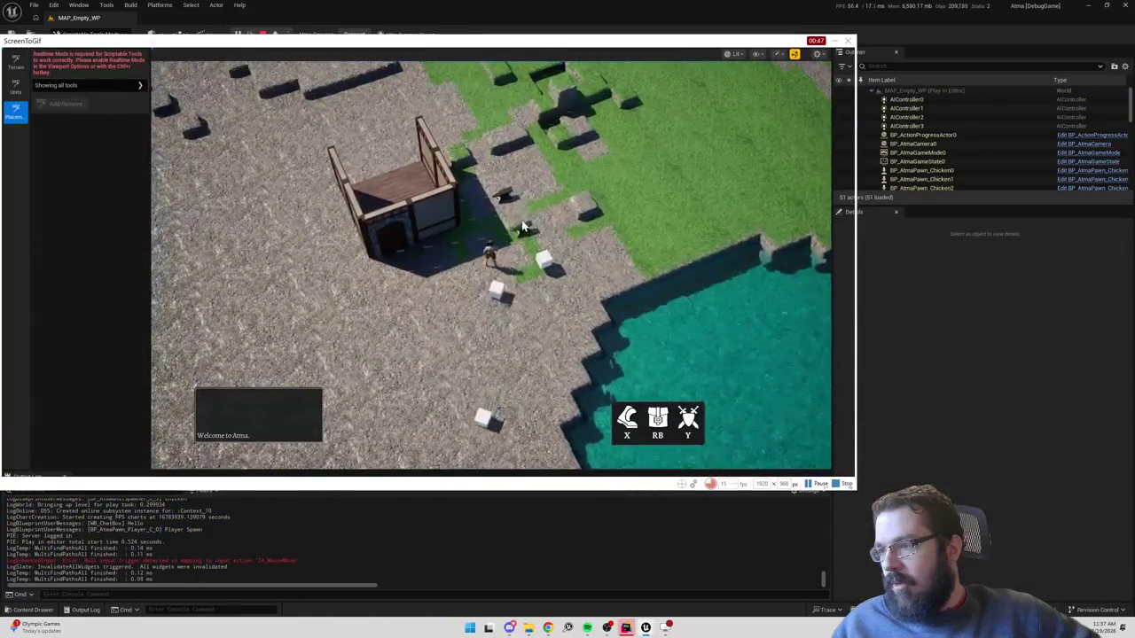
Look around the house in play mode, exit with Esc, re-enable Add/Remove Placement and stop recording.
{"action": "left_click", "coordinate": [392, 245]}
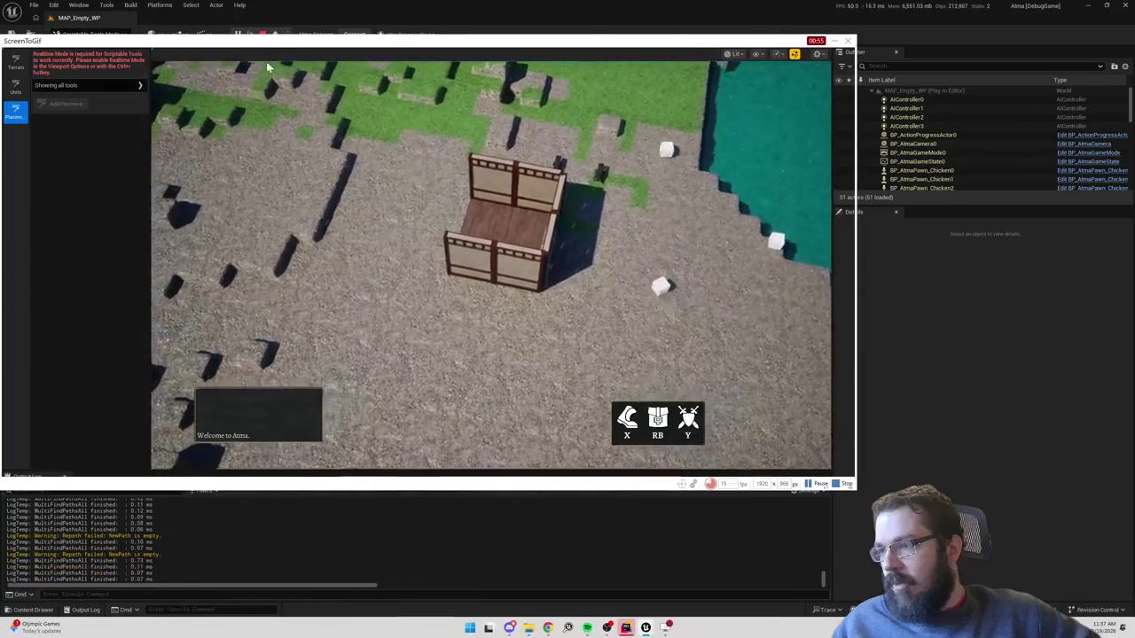
{"action": "key", "text": "Escape"}
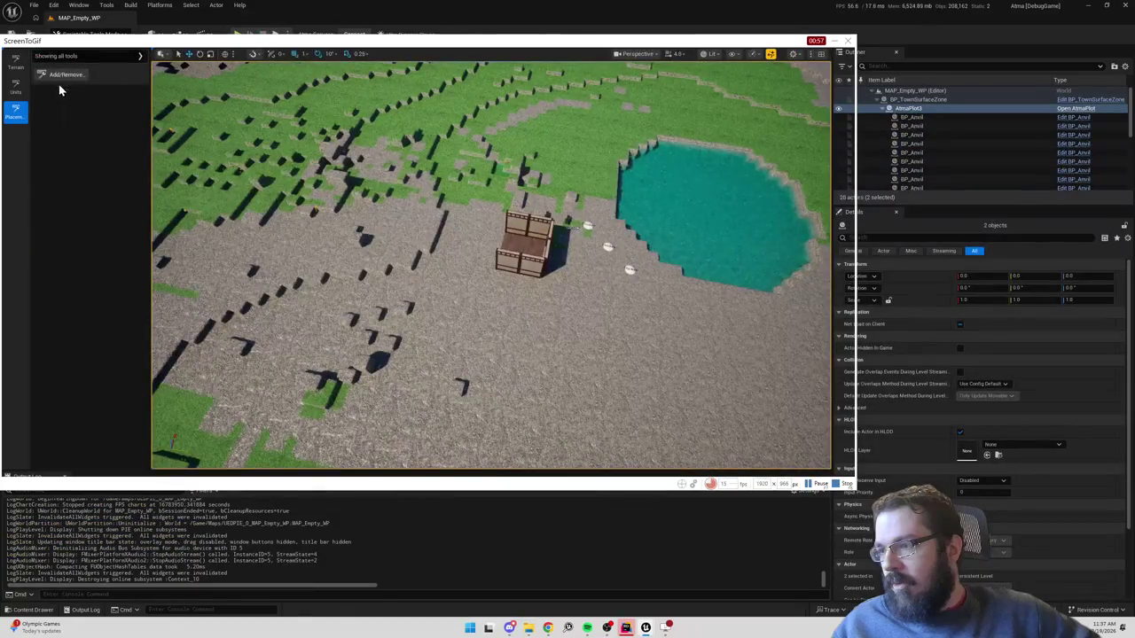
{"action": "left_click", "coordinate": [62, 75]}
{"action": "mouse_move", "coordinate": [580, 243]}
{"action": "left_mouse_down"}
{"action": "mouse_move", "coordinate": [567, 266]}
{"action": "mouse_move", "coordinate": [580, 243]}
{"action": "left_mouse_up"}
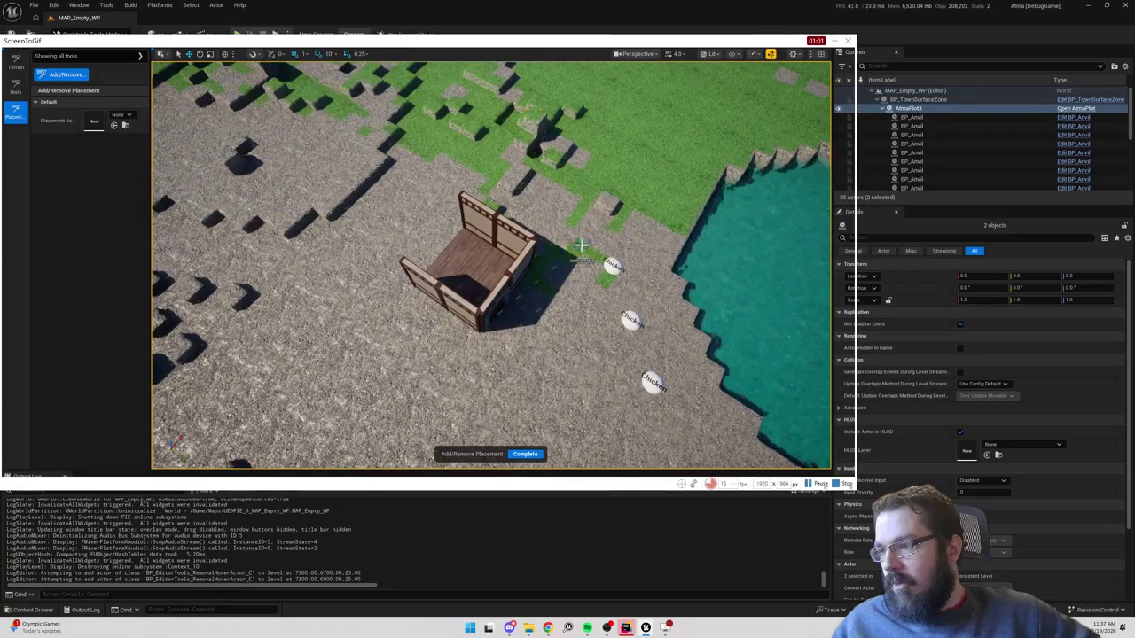
{"action": "left_click", "coordinate": [846, 484]}
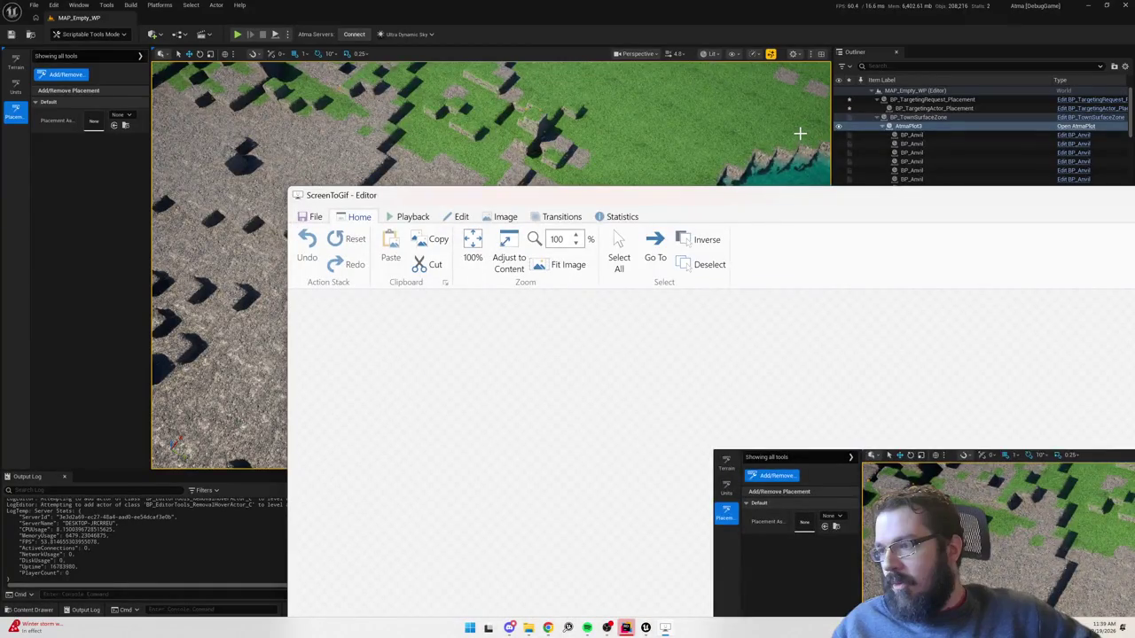
Drag the ScreenToGif editor window off-screen to reveal the Unreal viewport.
{"action": "left_click_drag", "start_coordinate": [688, 197], "coordinate": [1134, 192]}
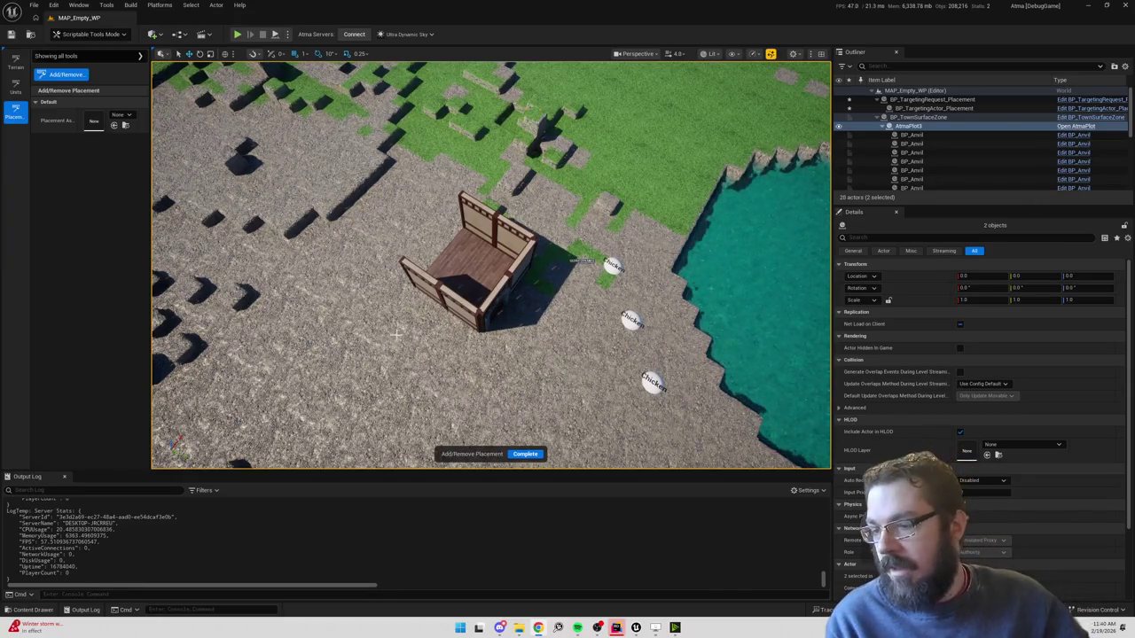
Reactivate Add/Remove Placement and place three KPA_Wall_A panels in a row beside the house.
{"action": "left_click", "coordinate": [528, 454]}
{"action": "scroll", "coordinate": [523, 457], "scroll_direction": "up", "scroll_amount": 5}
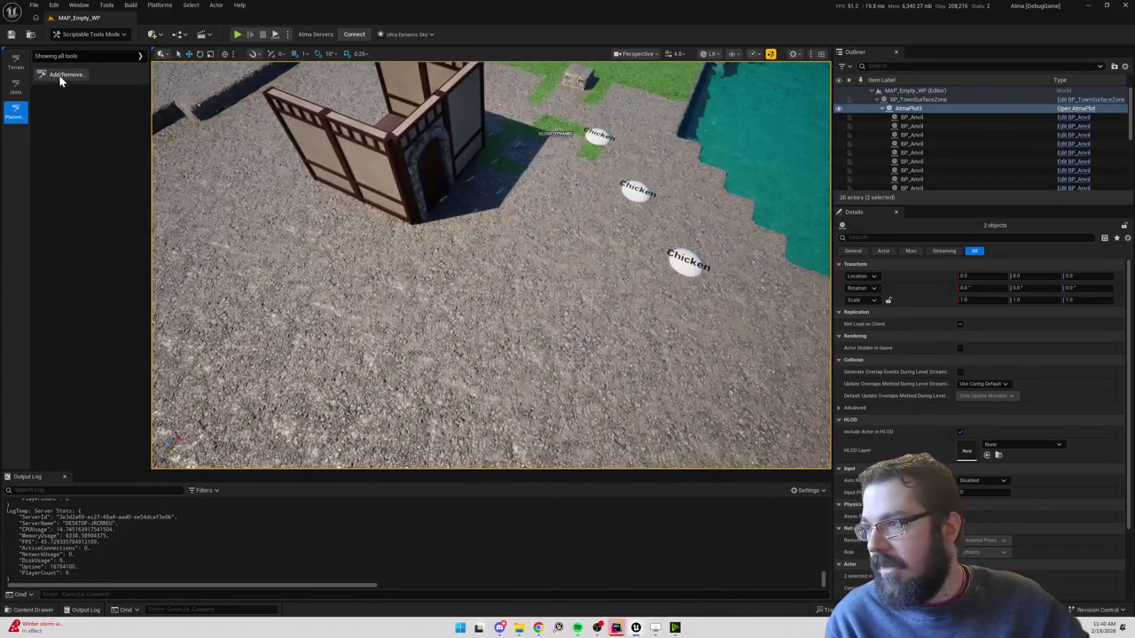
{"action": "left_click", "coordinate": [62, 74]}
{"action": "left_click", "coordinate": [119, 115]}
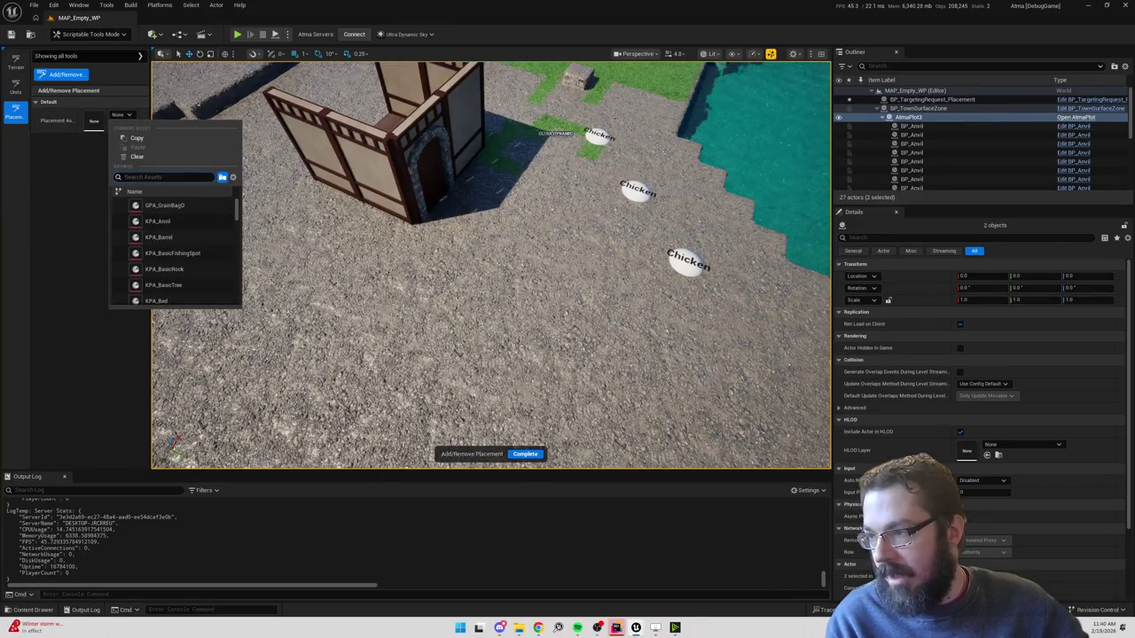
{"action": "type", "text": "wall"}
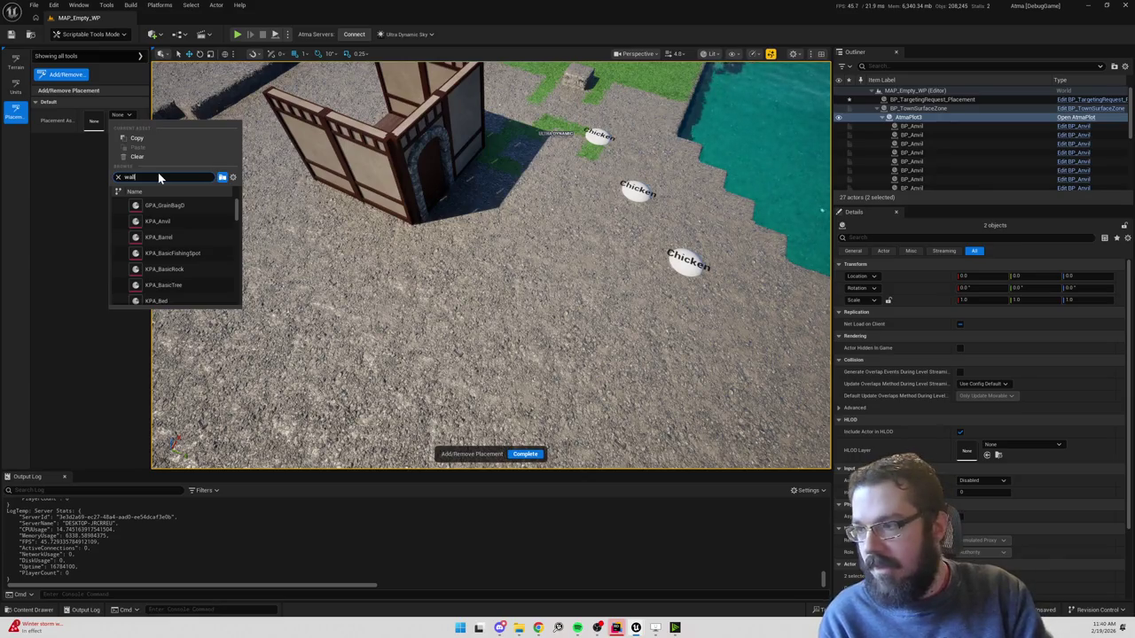
{"action": "left_click", "coordinate": [177, 271]}
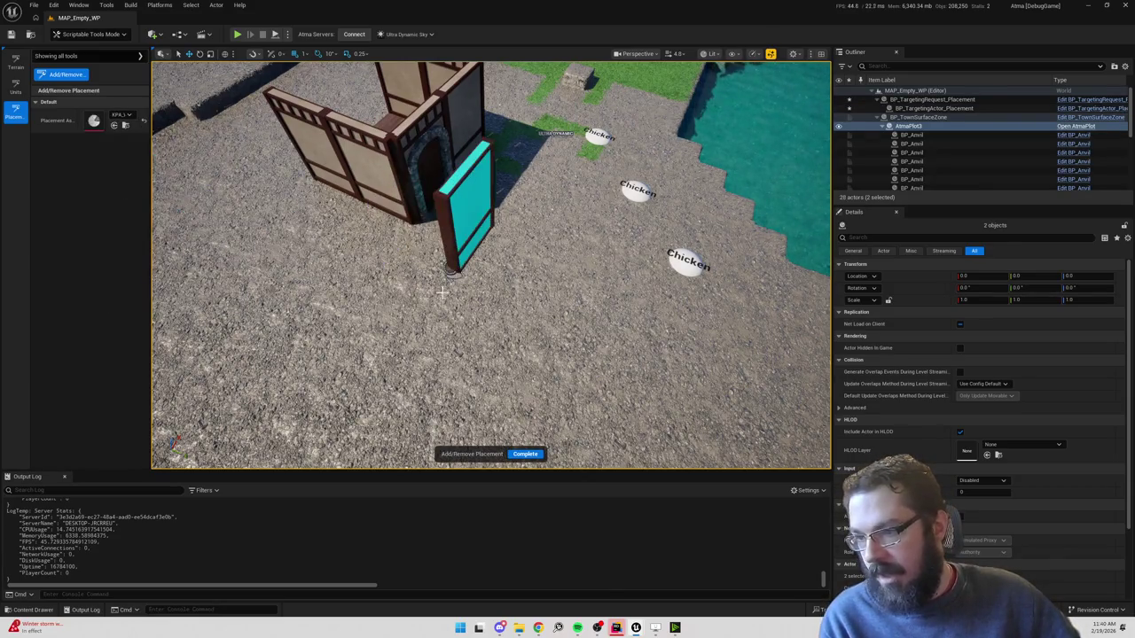
{"action": "scroll", "coordinate": [445, 292], "scroll_direction": "down", "scroll_amount": 5}
{"action": "left_click", "coordinate": [493, 296]}
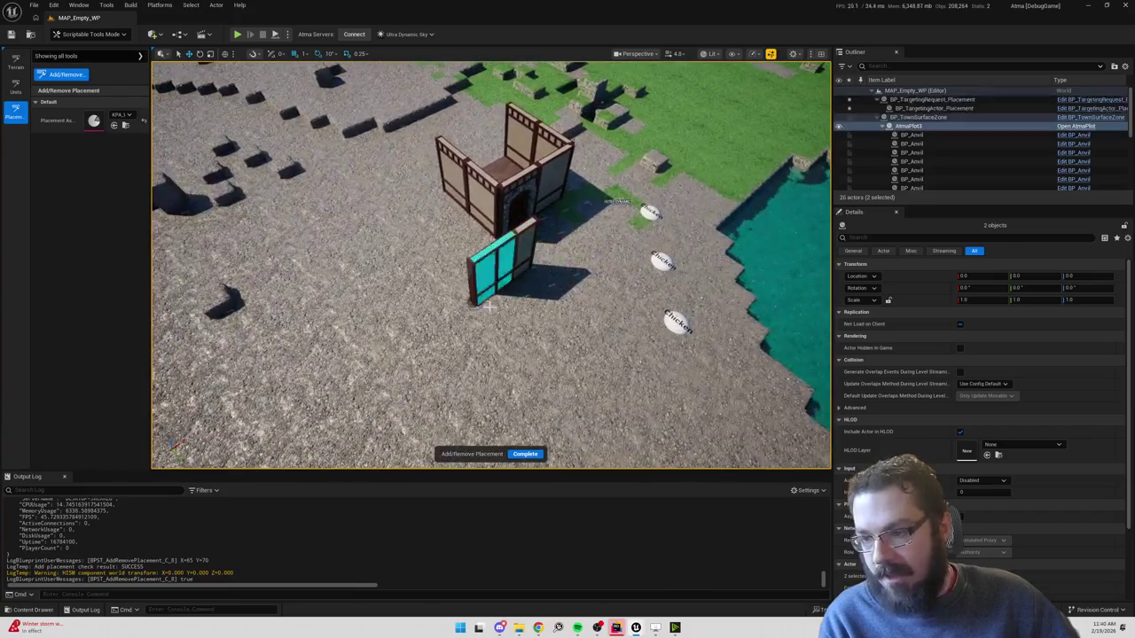
{"action": "left_click", "coordinate": [457, 318]}
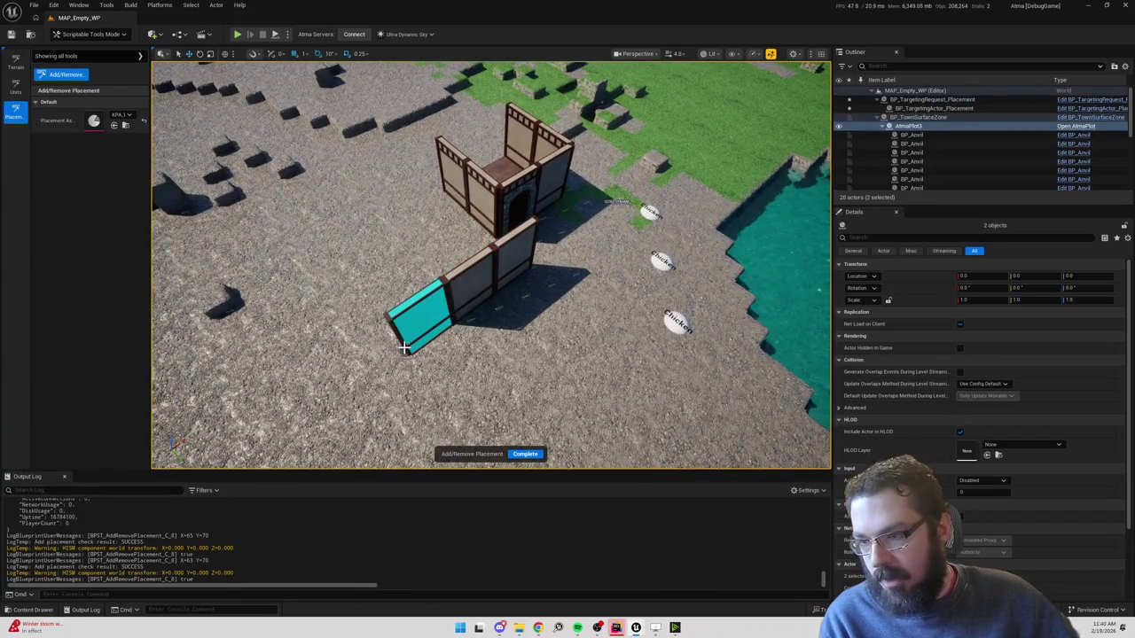
{"action": "left_click", "coordinate": [404, 348]}
Pick the arched door piece and add a doorway to the wall row.
{"action": "scroll", "coordinate": [403, 348], "scroll_direction": "down", "scroll_amount": 3}
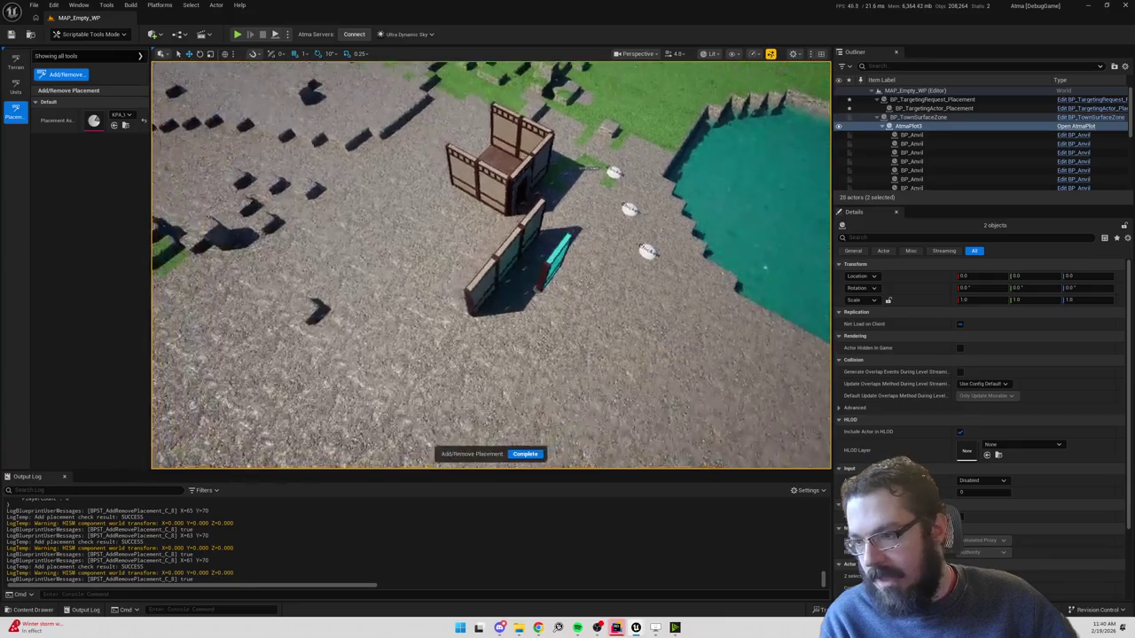
{"action": "left_click", "coordinate": [111, 118]}
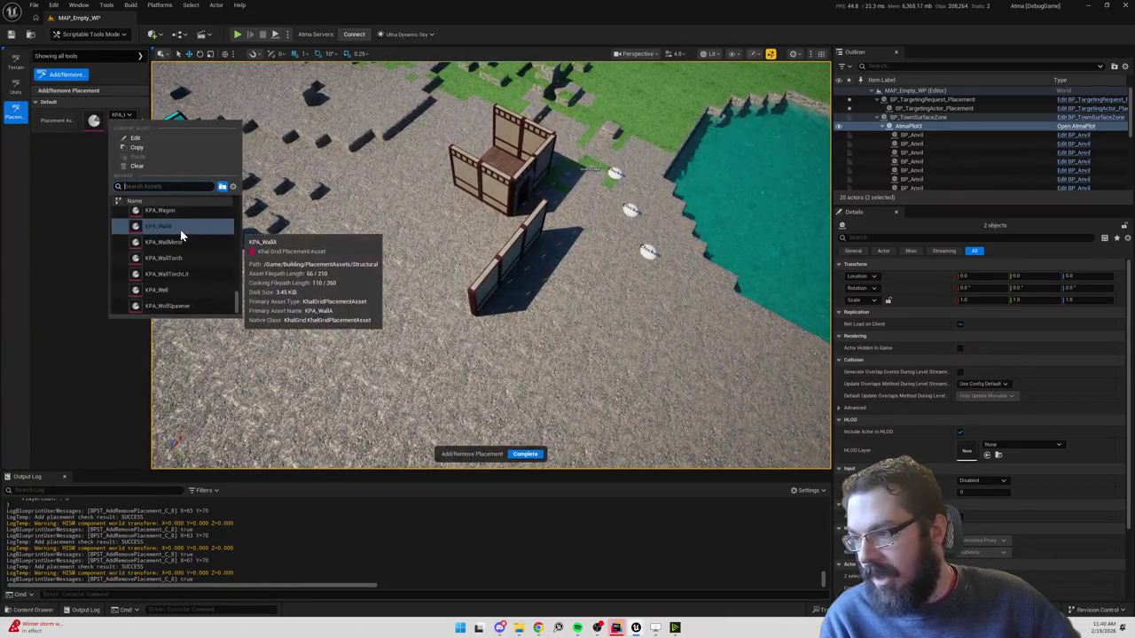
{"action": "type", "text": "door"}
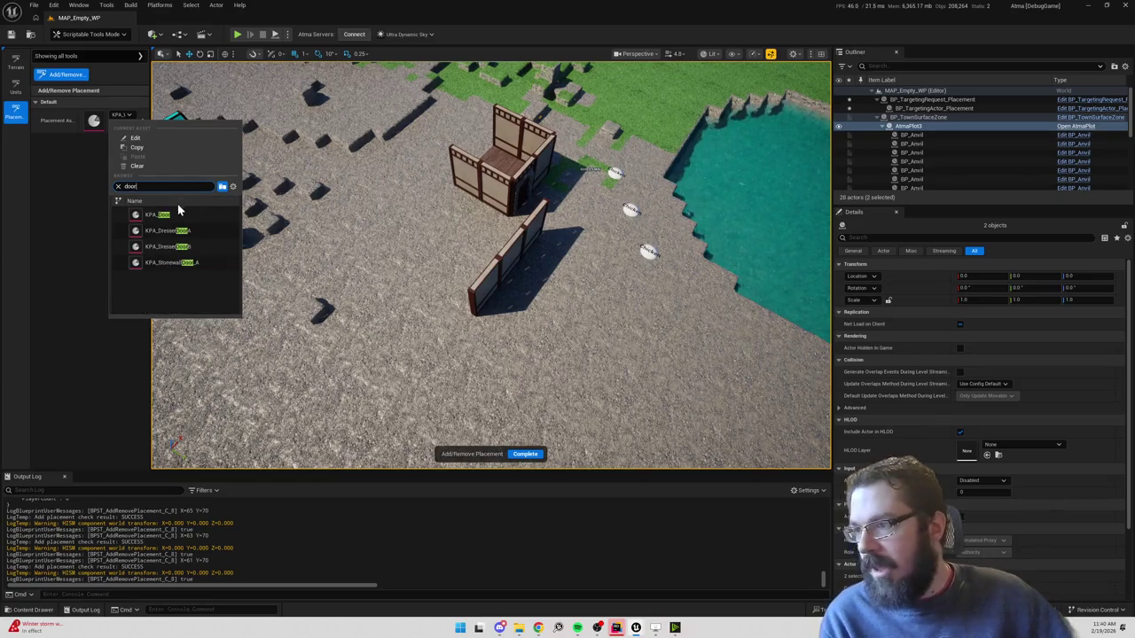
{"action": "left_click", "coordinate": [177, 216]}
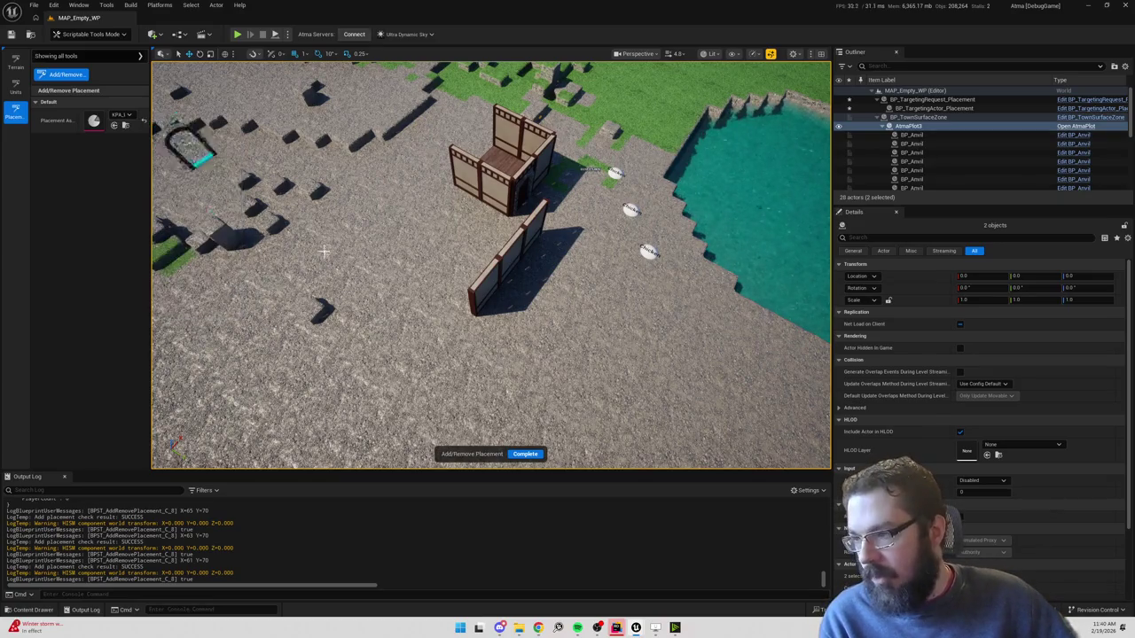
{"action": "mouse_move", "coordinate": [433, 354]}
{"action": "left_mouse_down"}
{"action": "mouse_move", "coordinate": [633, 342]}
{"action": "mouse_move", "coordinate": [713, 282]}
{"action": "left_mouse_up"}
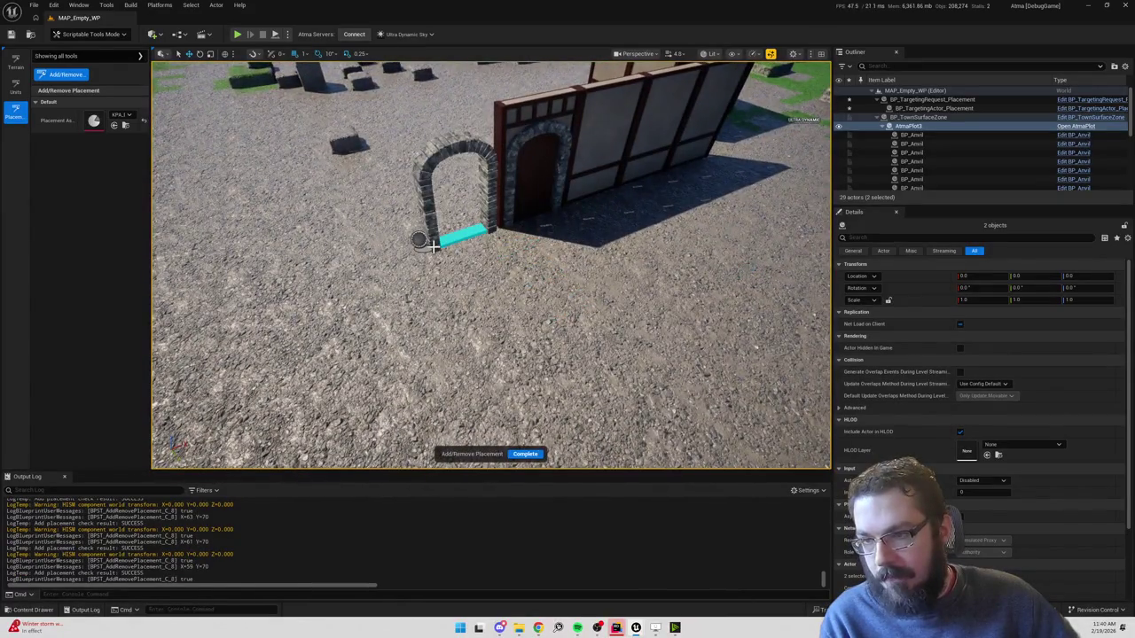
Switch back to the plain wall piece and place a panel at the building corner.
{"action": "left_click", "coordinate": [123, 115]}
{"action": "type", "text": "wall"}
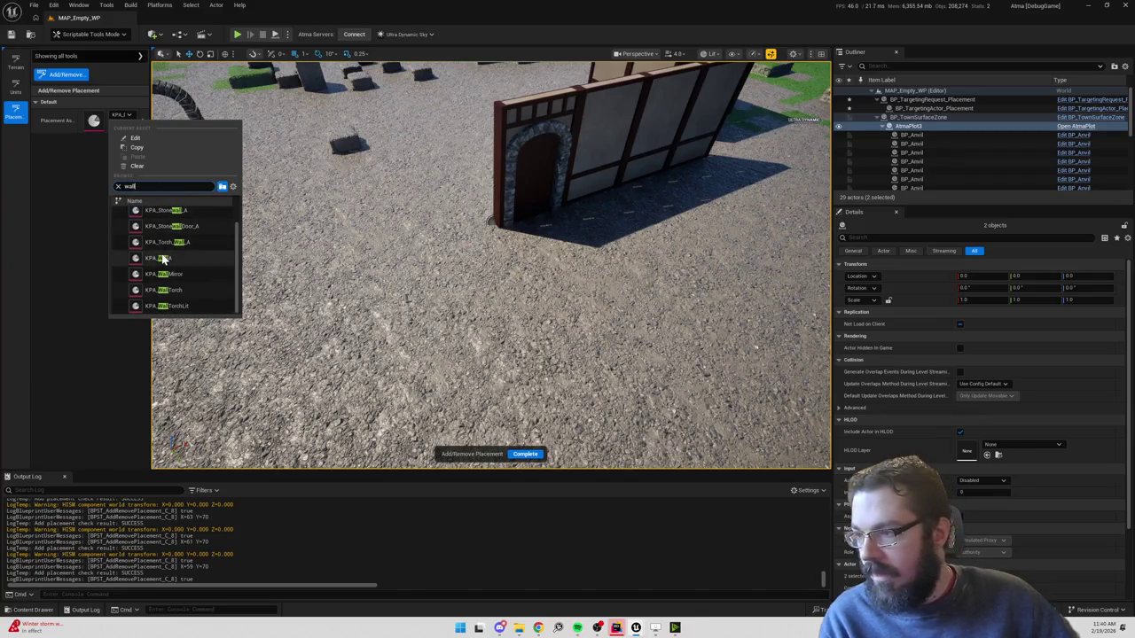
{"action": "left_click", "coordinate": [162, 258]}
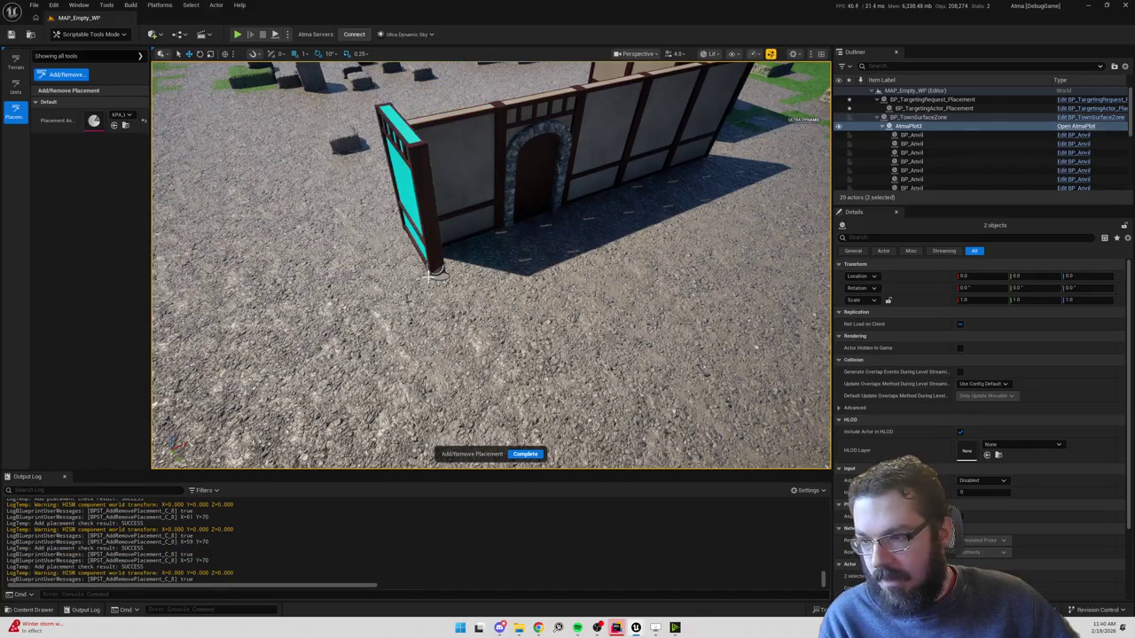
{"action": "left_click", "coordinate": [435, 279]}
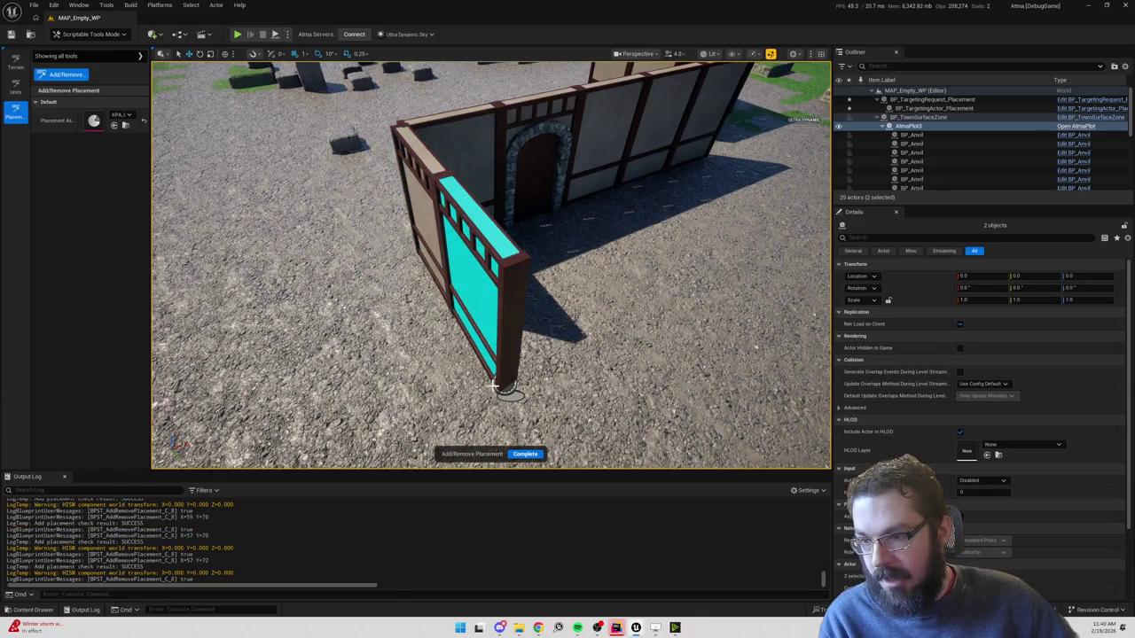
{"action": "left_click", "coordinate": [124, 115]}
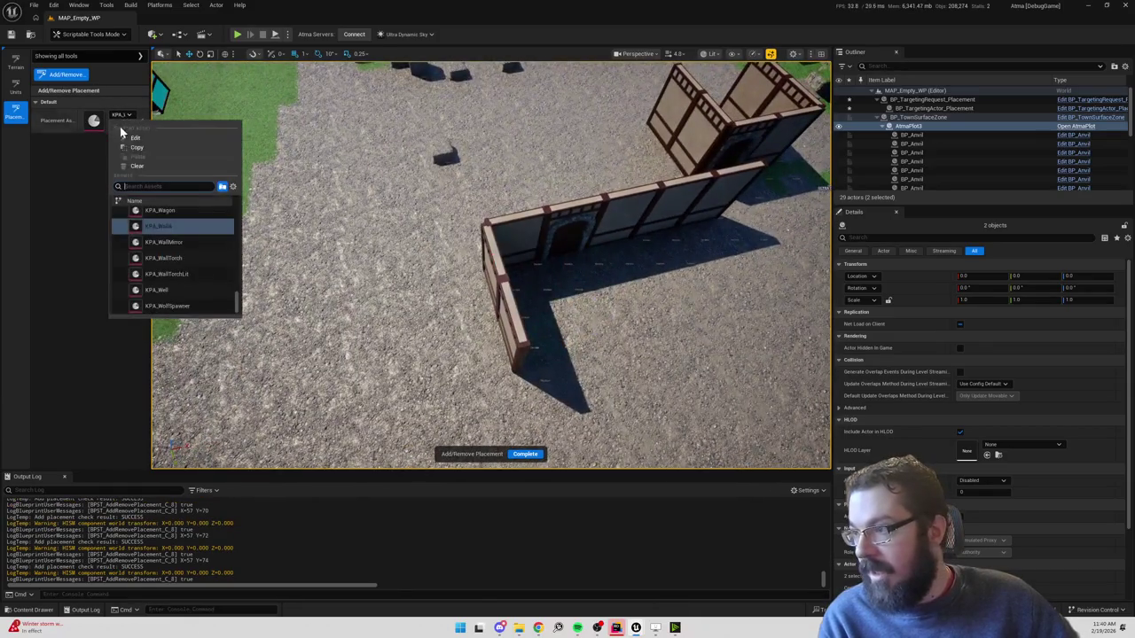
Paint wooden floor tiles from the wall corner rightward inside the L-shaped walls.
{"action": "type", "text": "wa"}
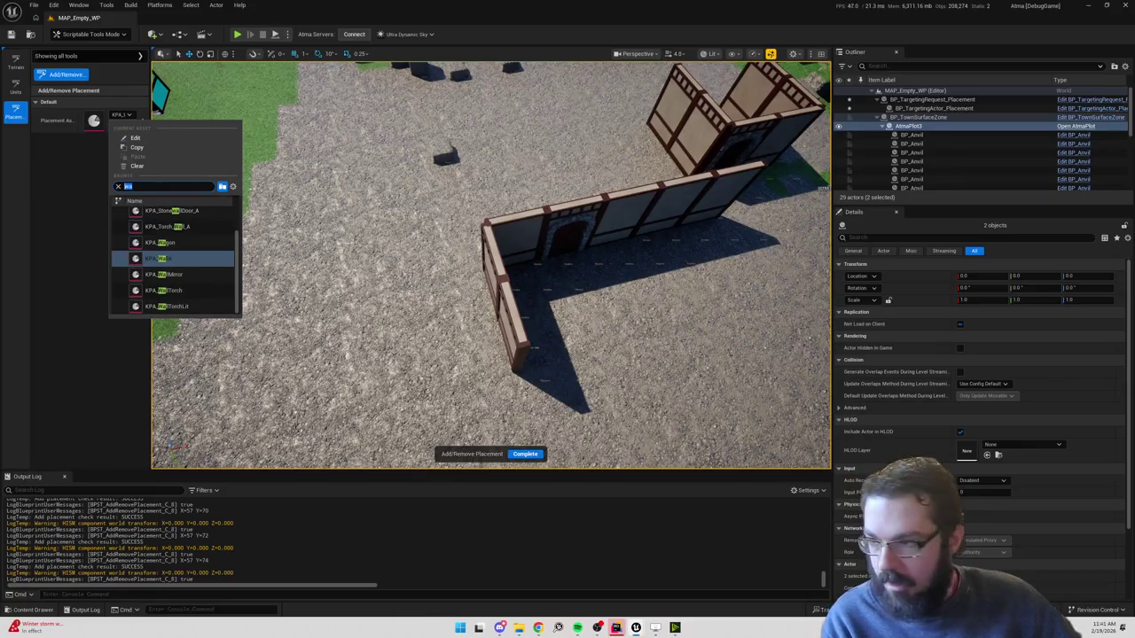
{"action": "type", "text": "floor"}
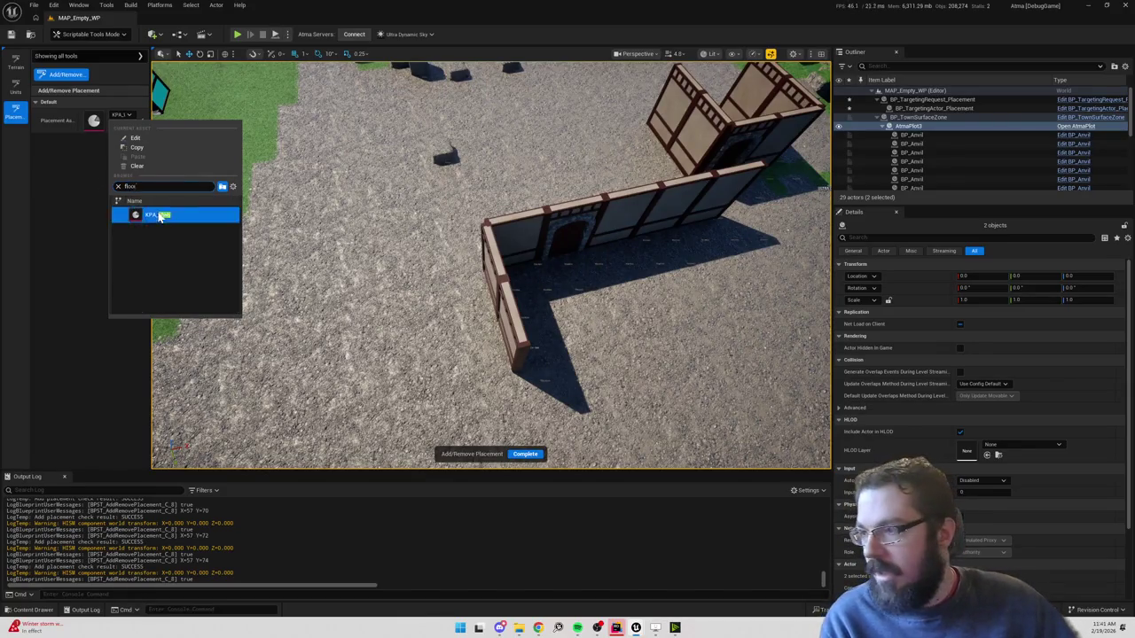
{"action": "left_click", "coordinate": [159, 217]}
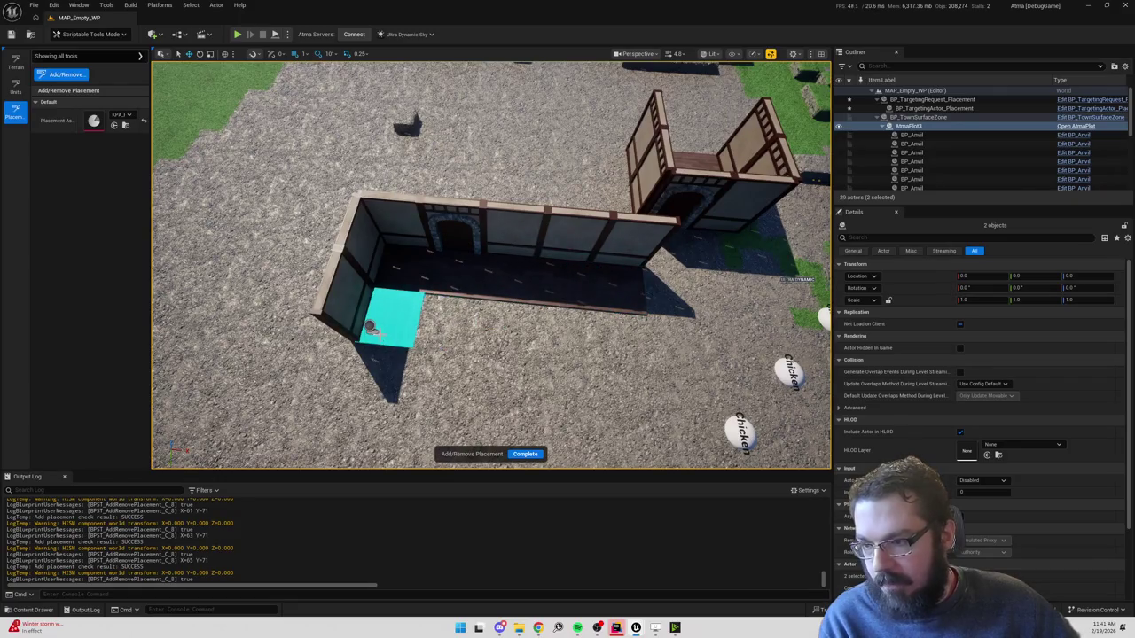
{"action": "left_click_drag", "start_coordinate": [426, 332], "coordinate": [606, 350]}
Remove a piece of the back building using Shift remove mode.
{"action": "scroll", "coordinate": [606, 350], "scroll_direction": "down", "scroll_amount": 5}
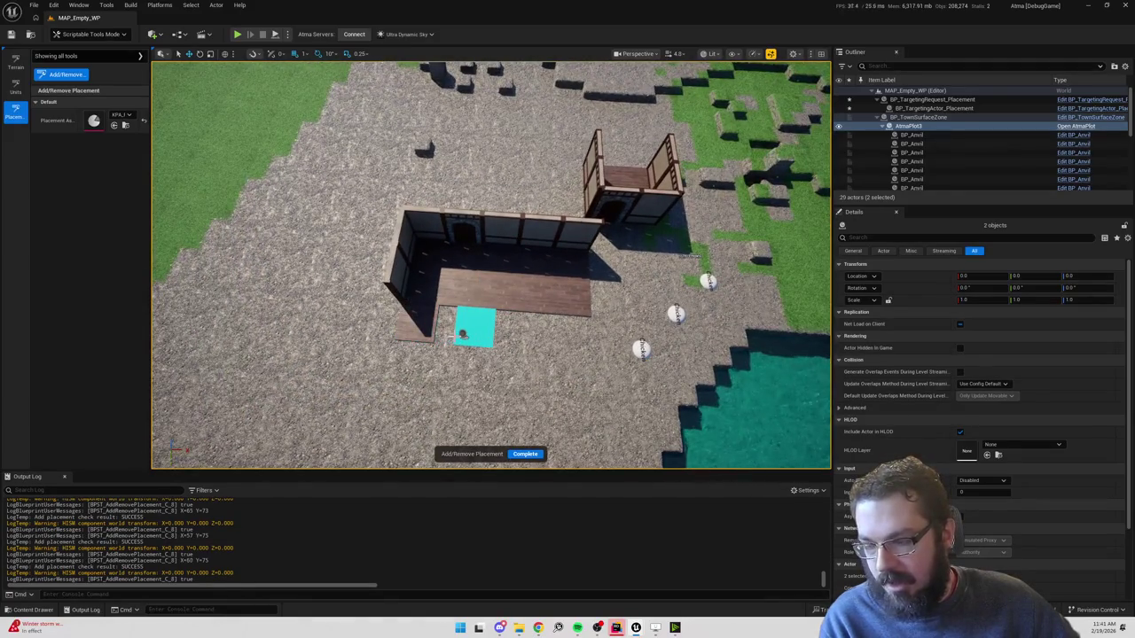
{"action": "key", "text": "shift"}
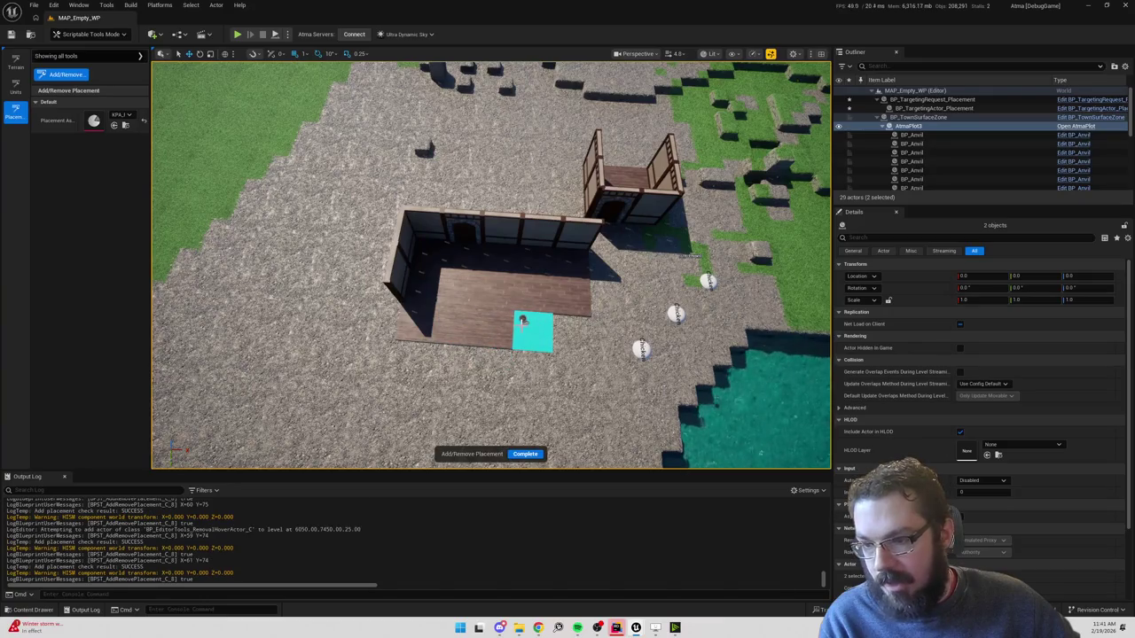
{"action": "left_click", "coordinate": [651, 206]}
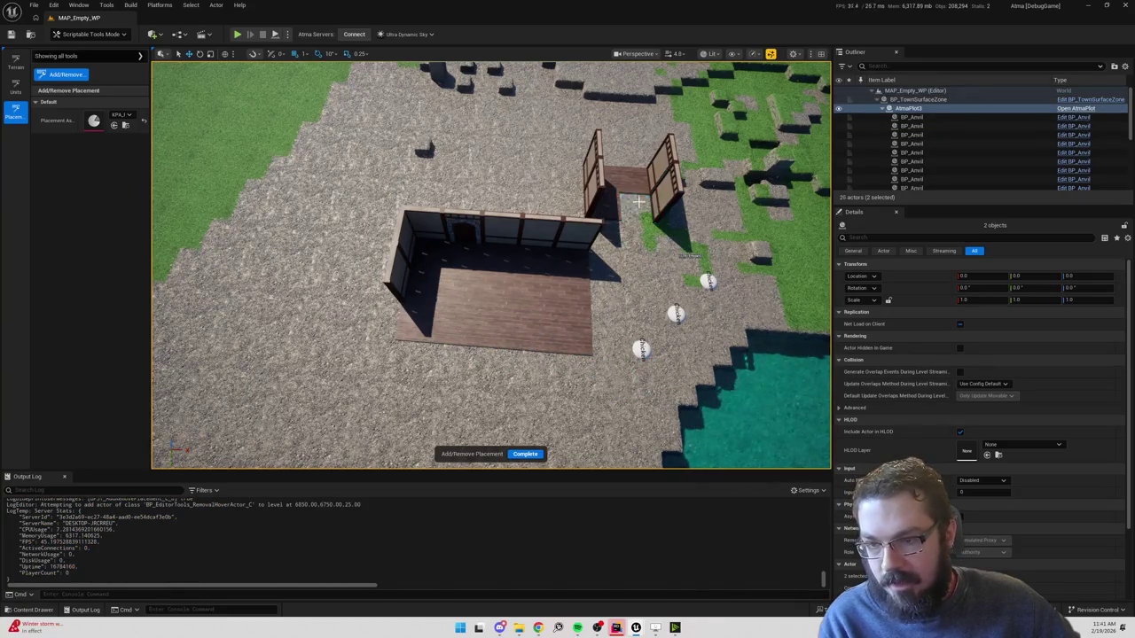
Play in Editor, view the floored house from two angles, then stop the session.
{"action": "left_click", "coordinate": [238, 34]}
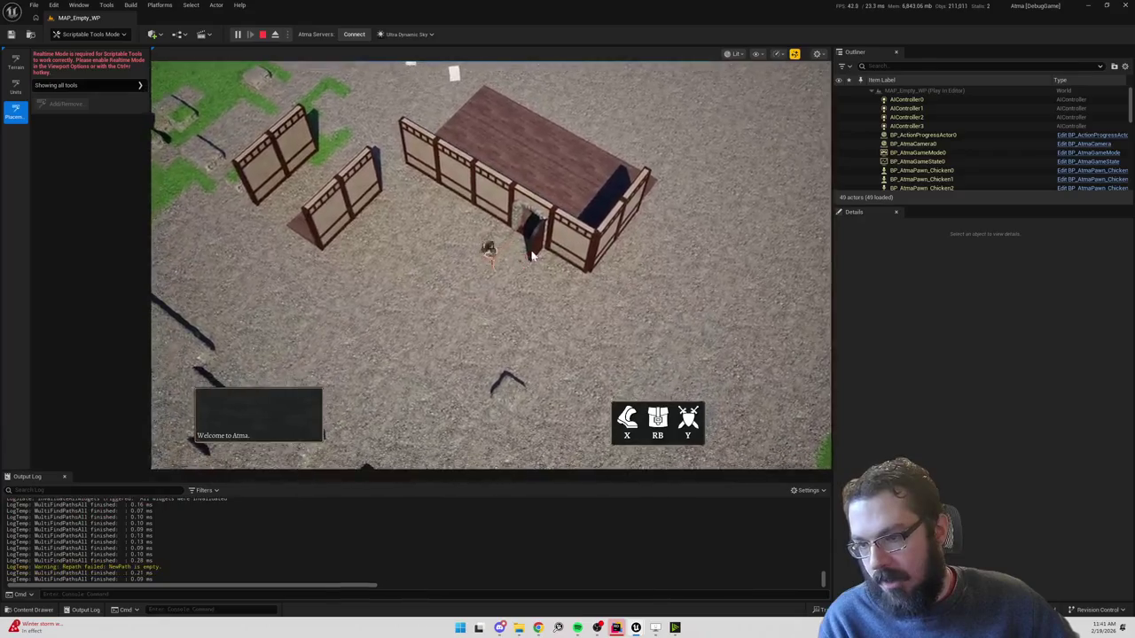
{"action": "left_click", "coordinate": [323, 266]}
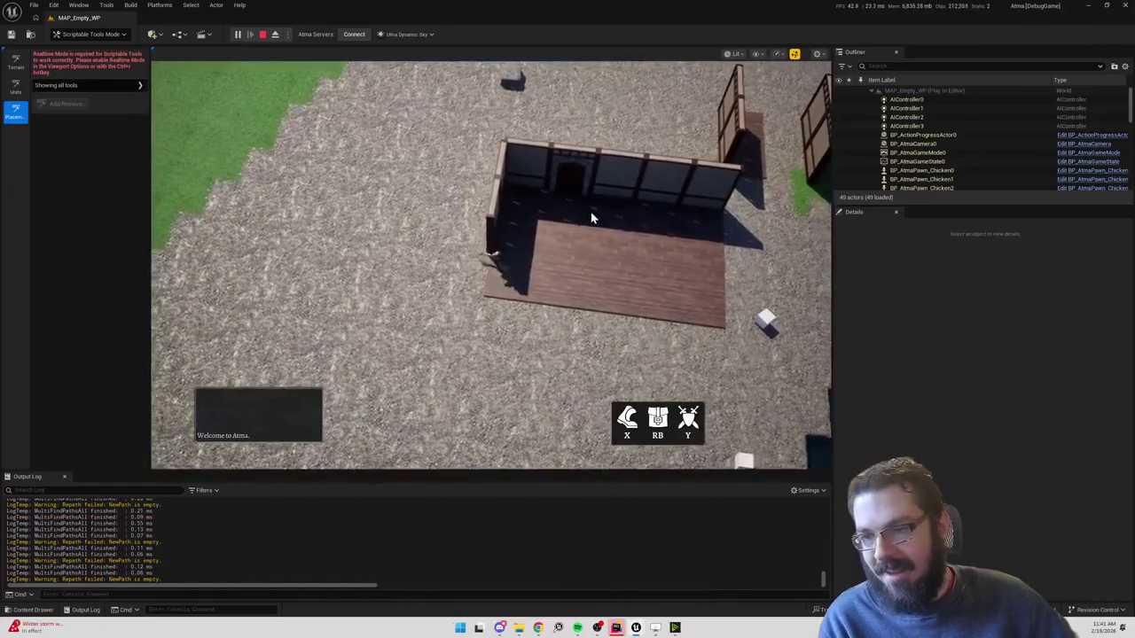
{"action": "left_click", "coordinate": [592, 186]}
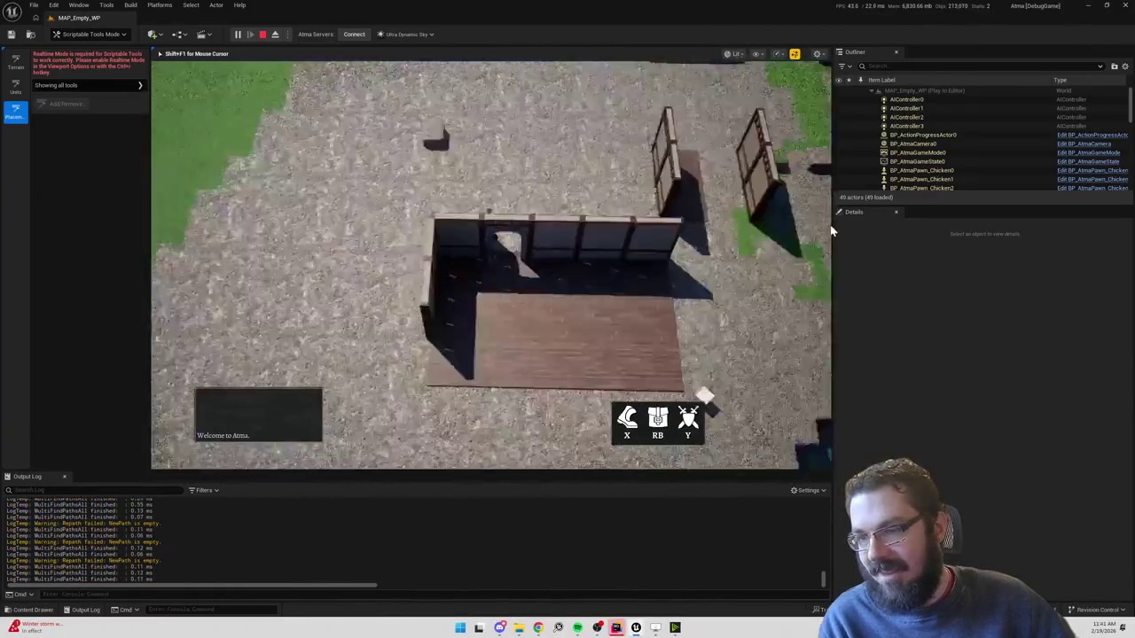
{"action": "left_click", "coordinate": [263, 36]}
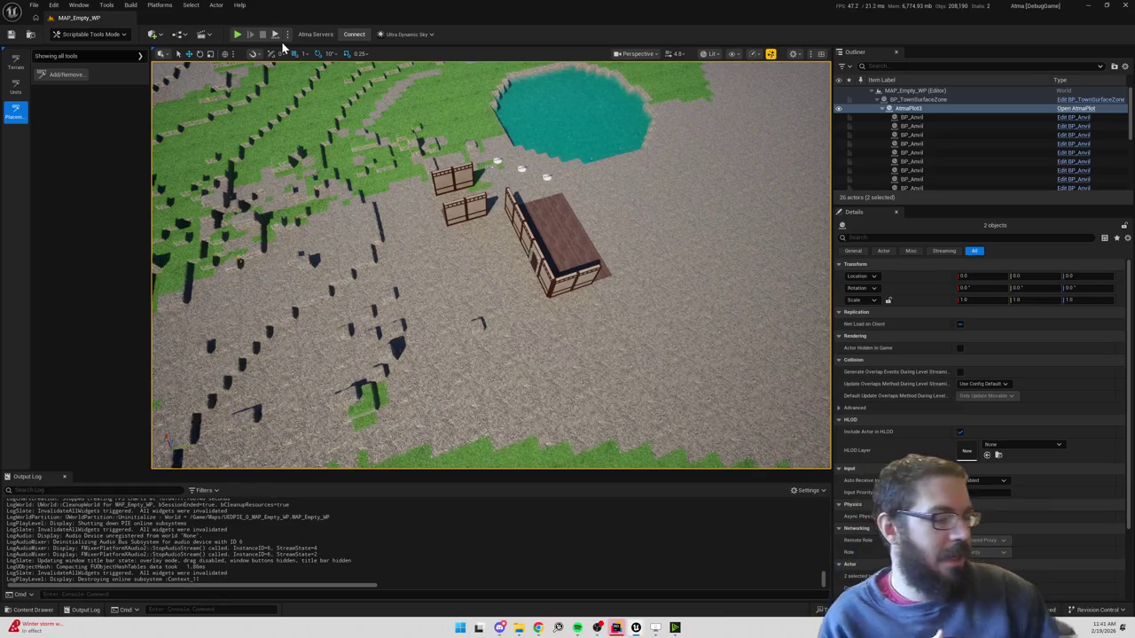
{"action": "mouse_move", "coordinate": [656, 206]}
{"action": "left_mouse_down"}
{"action": "mouse_move", "coordinate": [514, 215]}
{"action": "mouse_move", "coordinate": [662, 190]}
{"action": "left_mouse_up"}
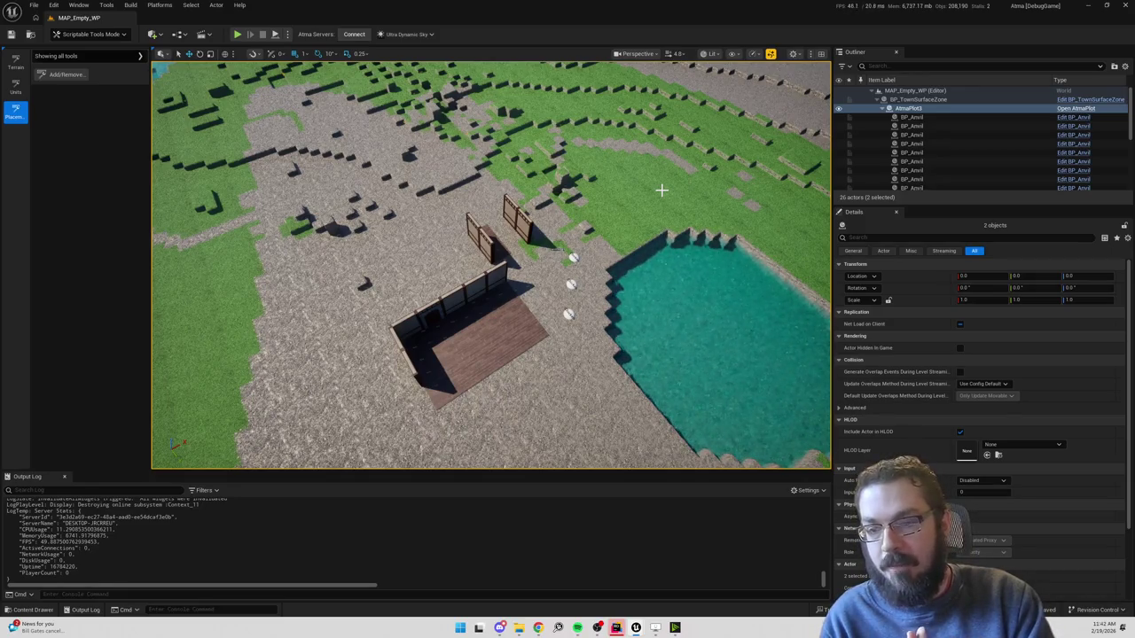
{"action": "mouse_move", "coordinate": [689, 177]}
{"action": "left_mouse_down"}
{"action": "mouse_move", "coordinate": [682, 85]}
{"action": "mouse_move", "coordinate": [634, 170]}
{"action": "left_mouse_up"}
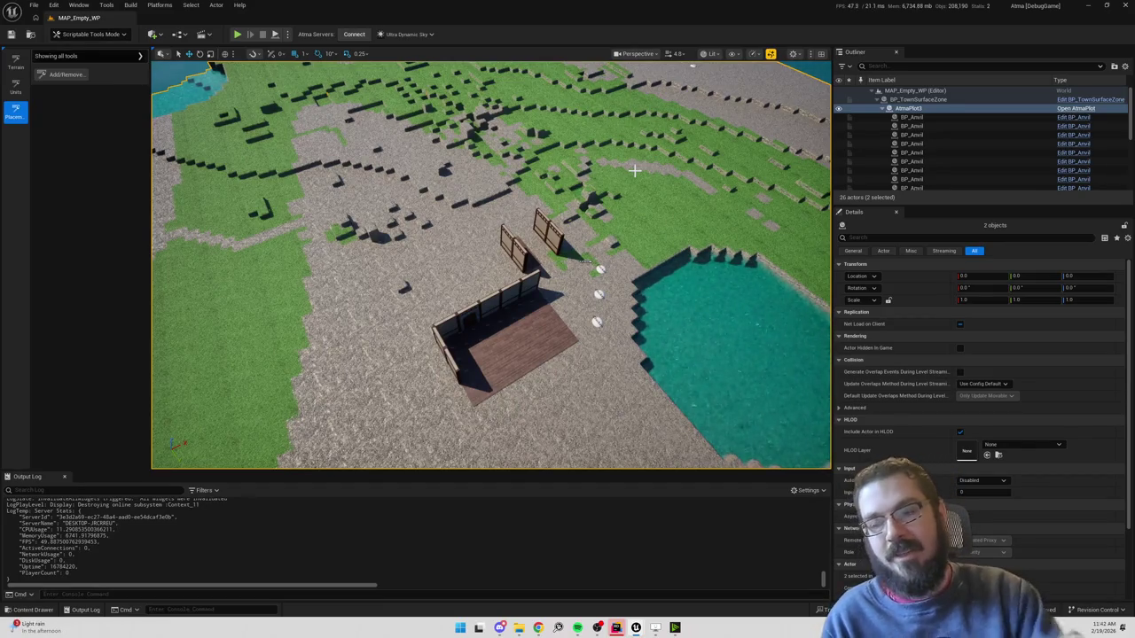
{"action": "scroll", "coordinate": [634, 170], "scroll_direction": "down", "scroll_amount": 10}
{"action": "left_click_drag", "start_coordinate": [638, 121], "coordinate": [613, 74]}
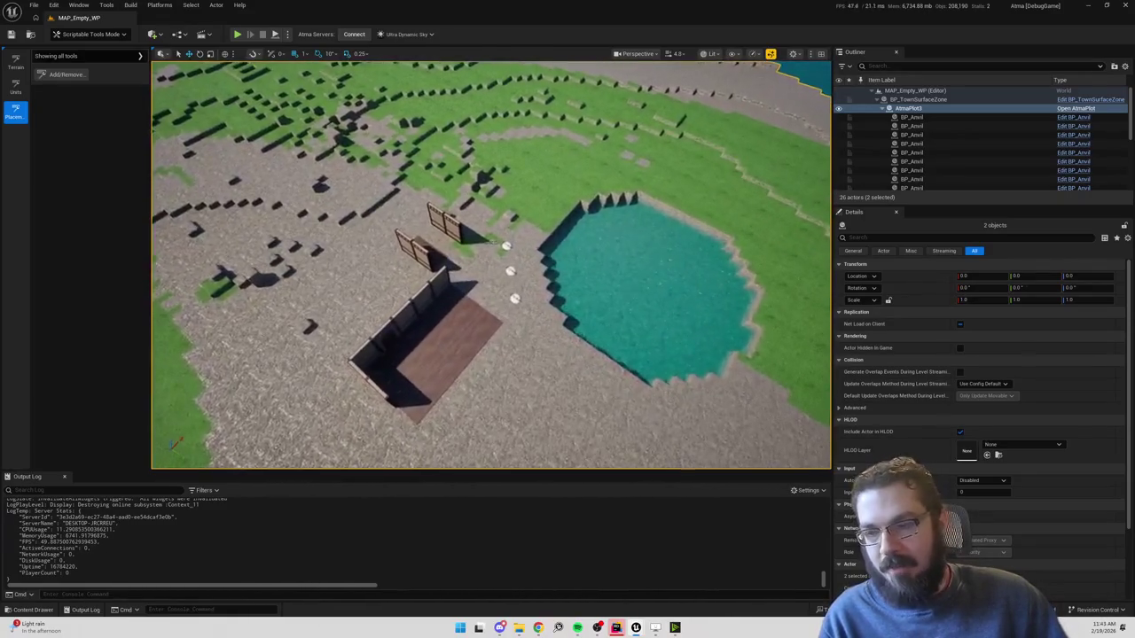
{"action": "scroll", "coordinate": [566, 181], "scroll_direction": "down", "scroll_amount": 5}
{"action": "mouse_move", "coordinate": [586, 184]}
{"action": "left_mouse_down"}
{"action": "mouse_move", "coordinate": [582, 142]}
{"action": "mouse_move", "coordinate": [557, 208]}
{"action": "left_mouse_up"}
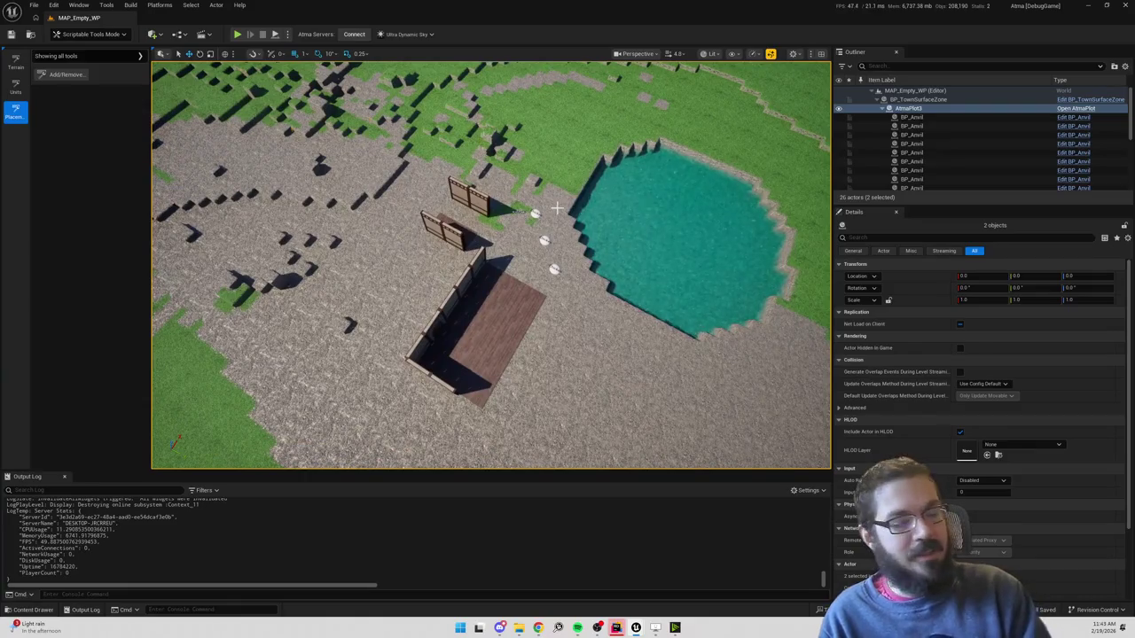
{"action": "mouse_move", "coordinate": [546, 211]}
{"action": "left_mouse_down"}
{"action": "mouse_move", "coordinate": [566, 229]}
{"action": "mouse_move", "coordinate": [537, 229]}
{"action": "left_mouse_up"}
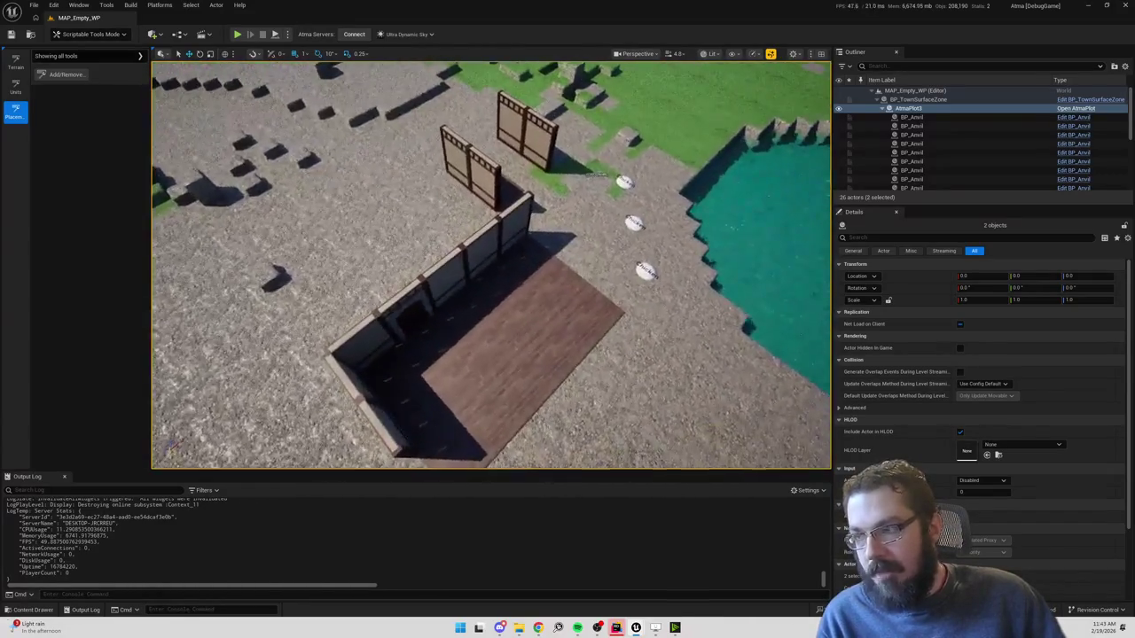